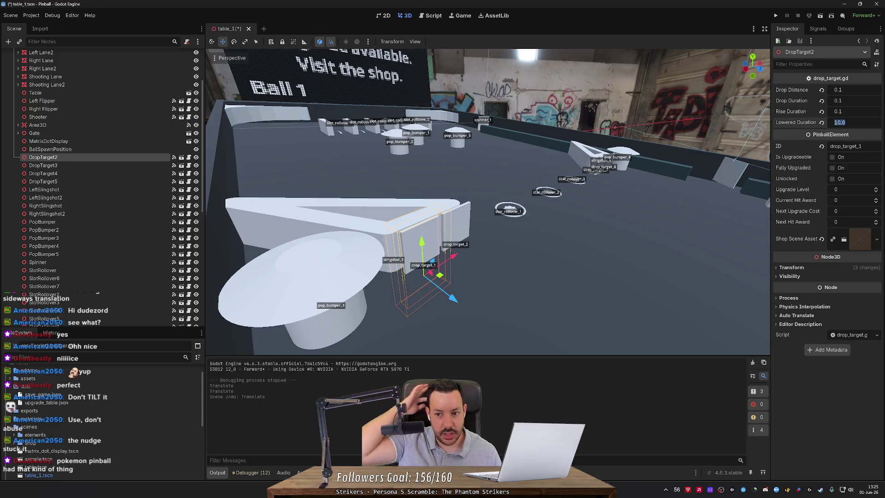
Step: Orbit the view and inspect drop targets DropTarget4 and DropTarget5
mouse_move(461, 138)
left_mouse_down()
mouse_move(409, 104)
mouse_move(399, 116)
mouse_move(439, 106)
left_mouse_up()
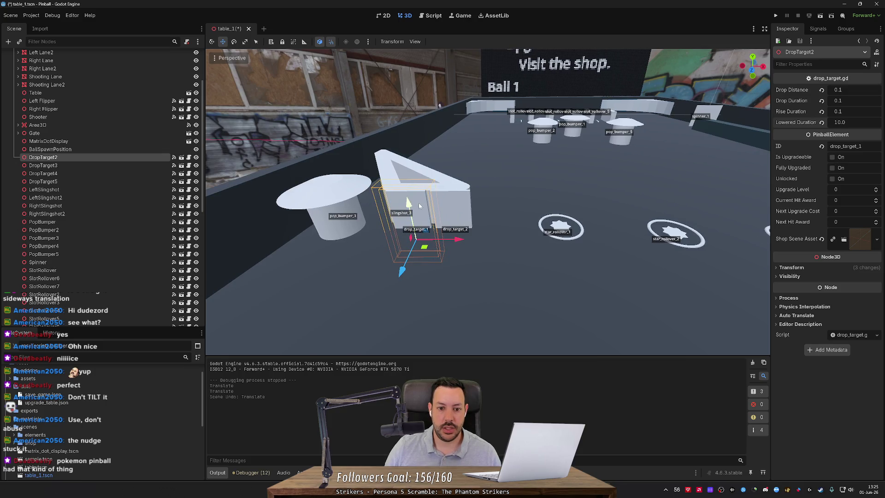
left_click(449, 202)
left_click(635, 215)
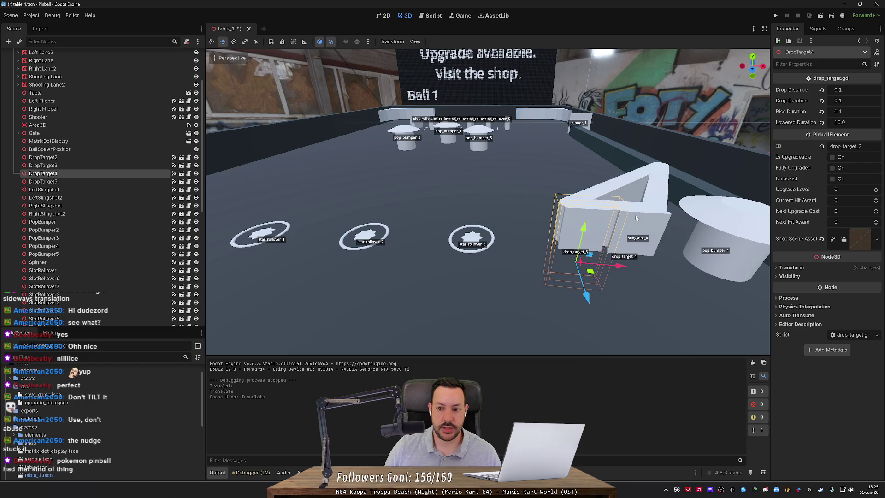
left_click(637, 218)
Step: Zoom and orbit the view across the board toward the table's far end
scroll(637, 218, "down", 4)
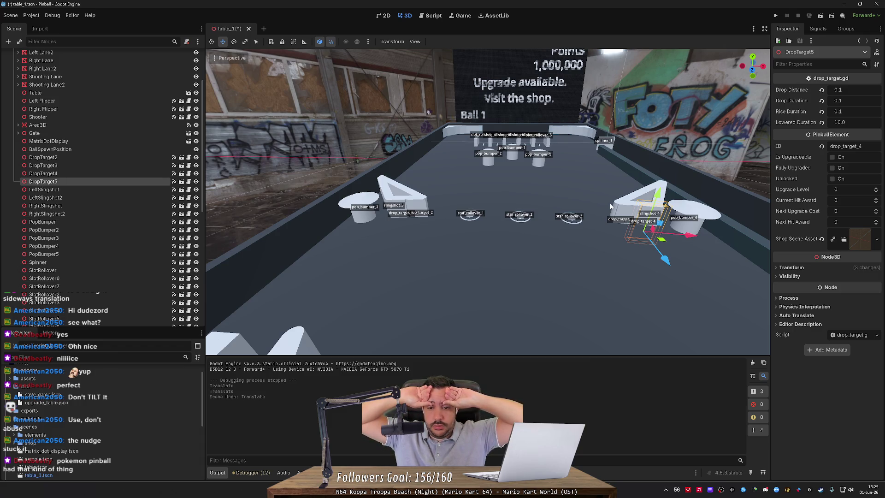
scroll(611, 206, "up", 5)
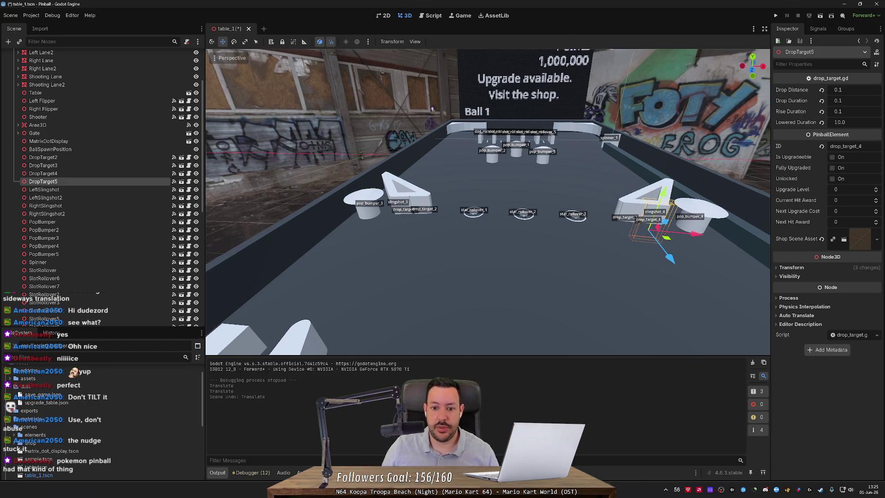
scroll(574, 211, "down", 3)
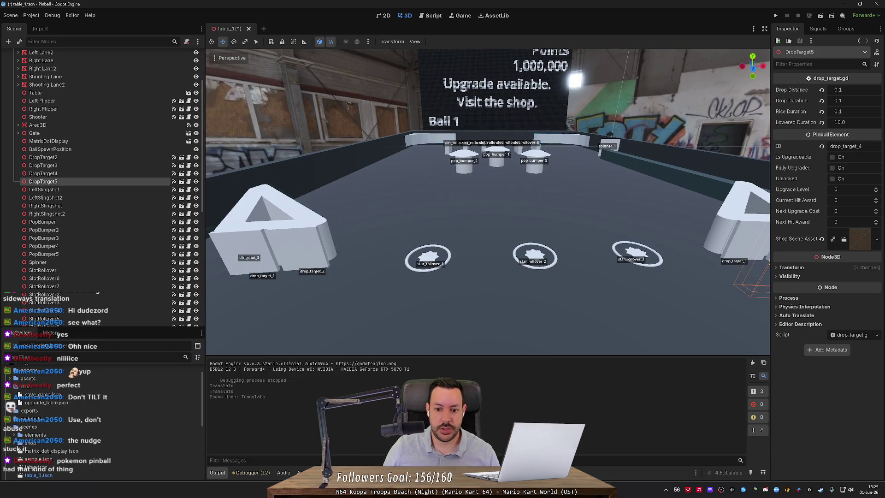
scroll(441, 251, "up", 3)
scroll(440, 251, "down", 4)
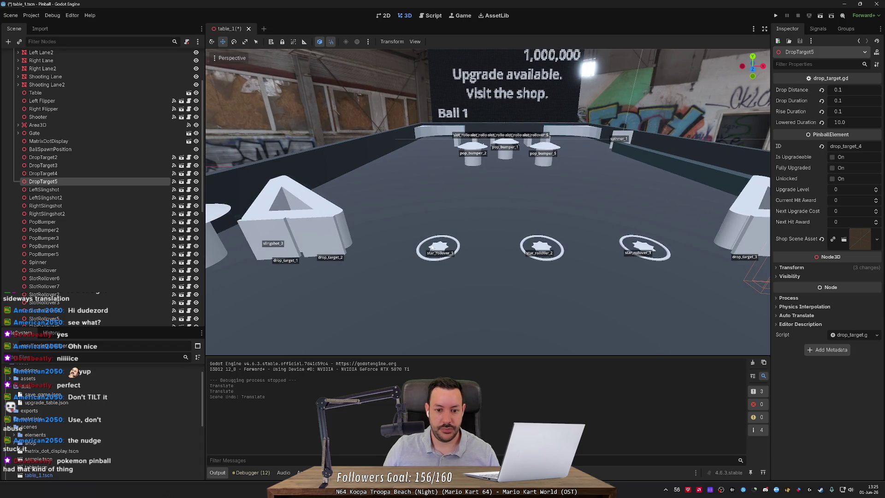
mouse_move(511, 251)
left_mouse_down()
mouse_move(488, 247)
mouse_move(508, 249)
left_mouse_up()
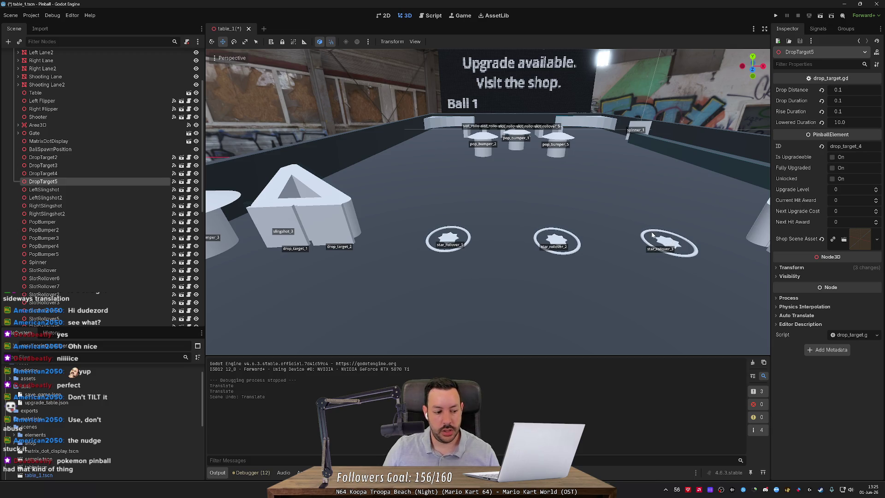
scroll(634, 243, "down", 2)
left_click_drag(638, 264, 478, 208)
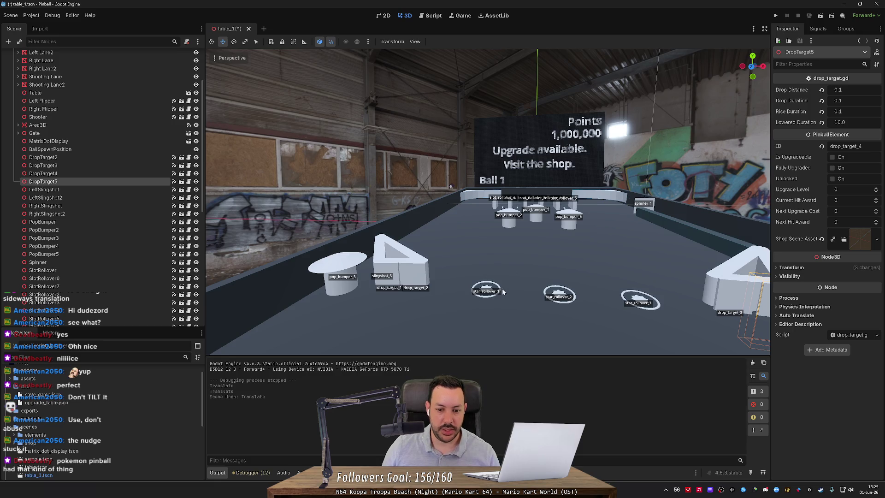
scroll(497, 267, "down", 2)
Step: Swing the view to the near end and scoreboard, then look down the table low
left_click_drag(497, 267, 466, 256)
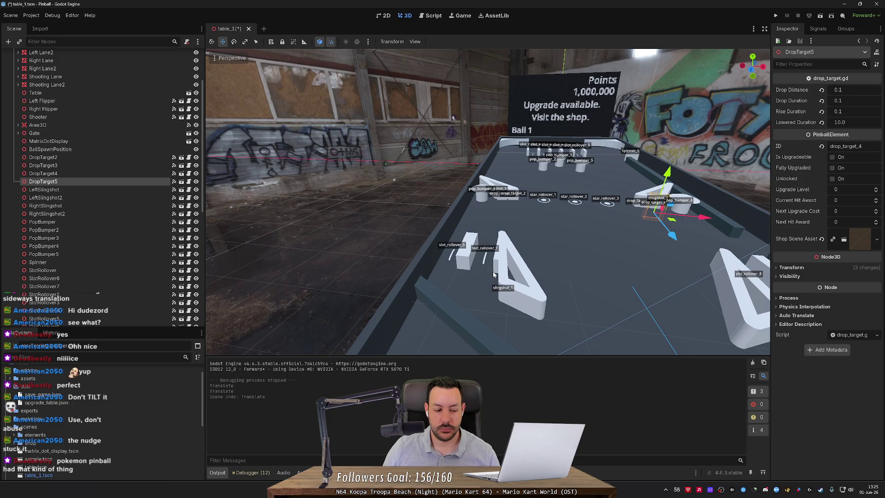
left_click_drag(494, 274, 479, 267)
scroll(487, 202, "down", 5)
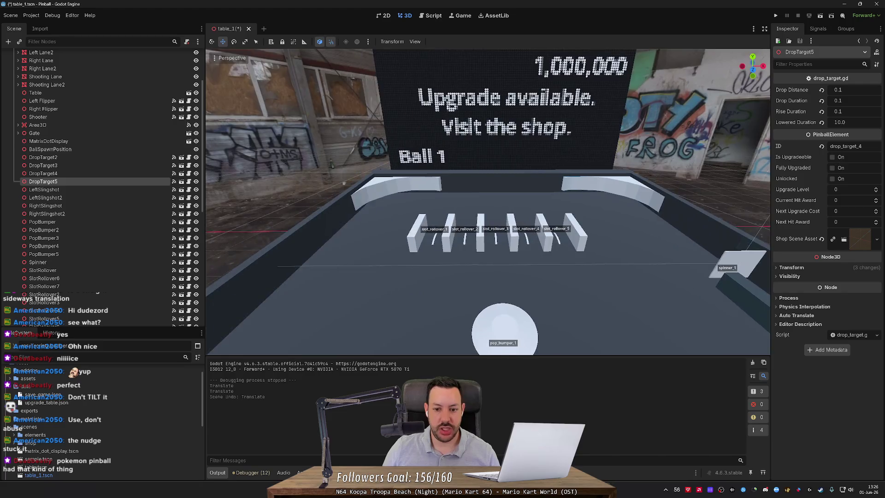
scroll(487, 202, "up", 6)
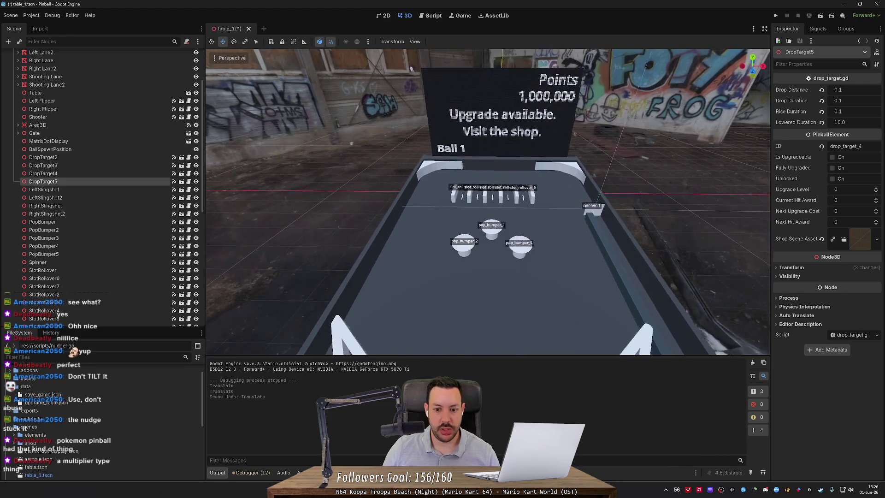
scroll(497, 271, "down", 1)
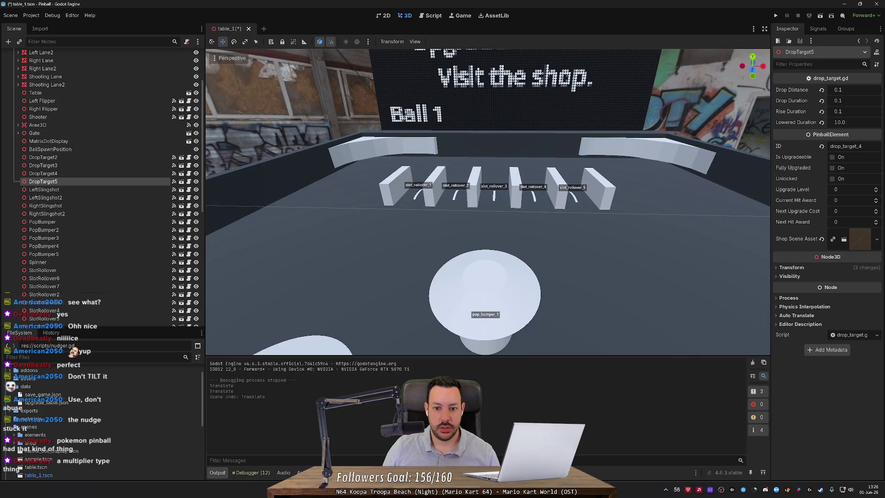
scroll(497, 271, "up", 2)
scroll(497, 271, "down", 3)
scroll(497, 272, "up", 4)
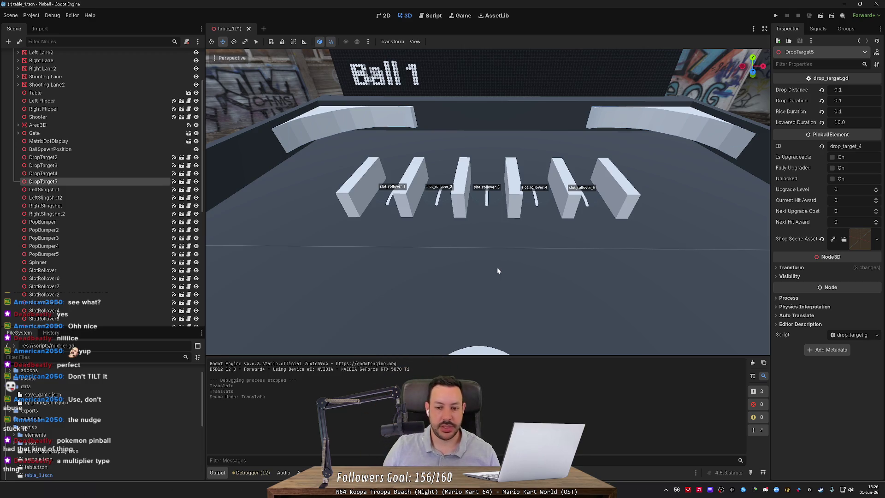
scroll(497, 267, "down", 3)
left_click_drag(408, 193, 408, 115)
scroll(408, 115, "up", 6)
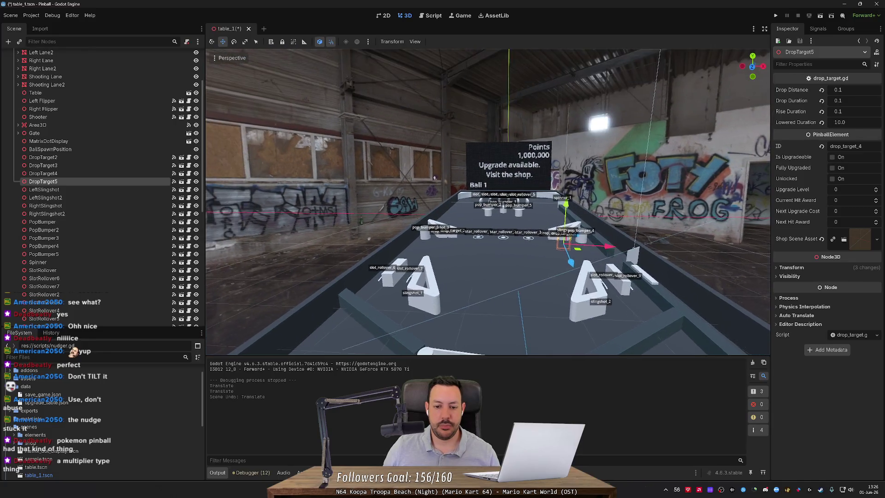
scroll(499, 271, "down", 4)
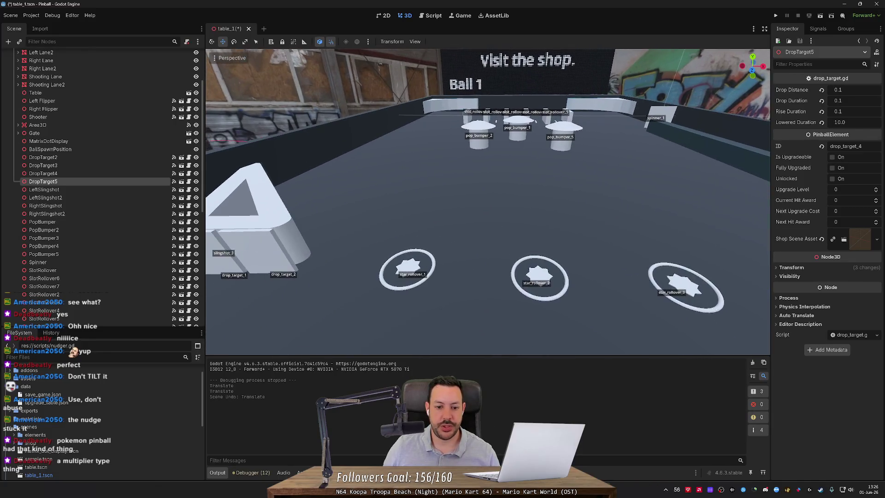
Step: Inspect star_rollover_1, star_rollover_2, star_rollover_3 and the Table node in turn
left_click(444, 243)
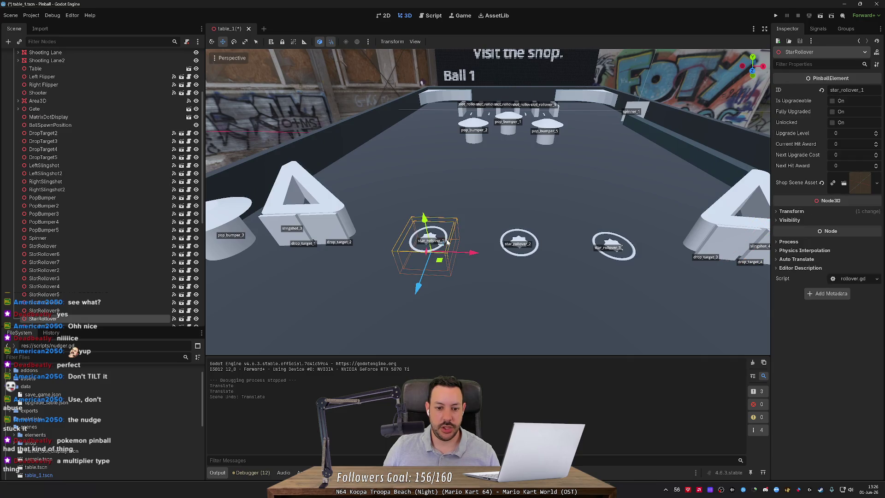
left_click(515, 244)
left_click(613, 244)
left_click(481, 244)
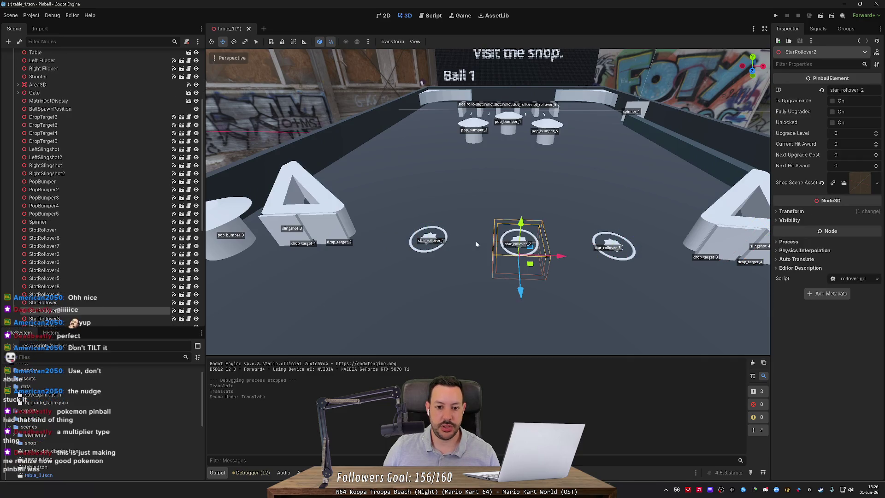
left_click(431, 240)
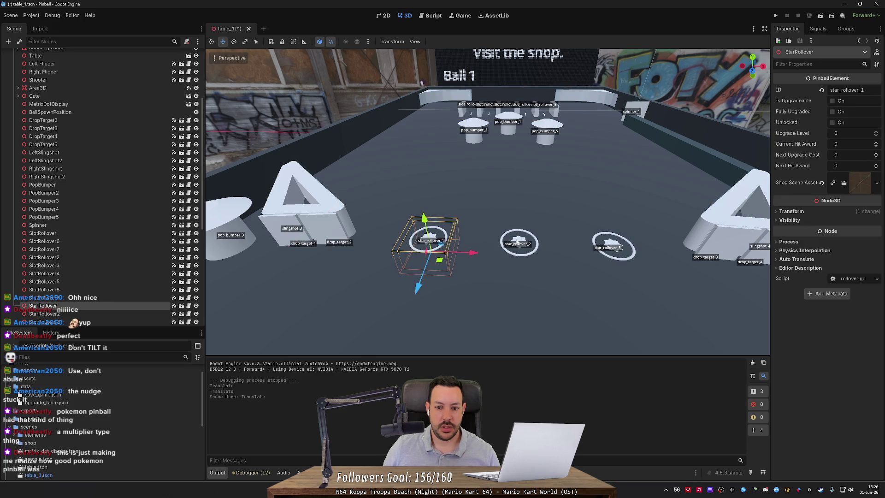
left_click(518, 240)
left_click(618, 249)
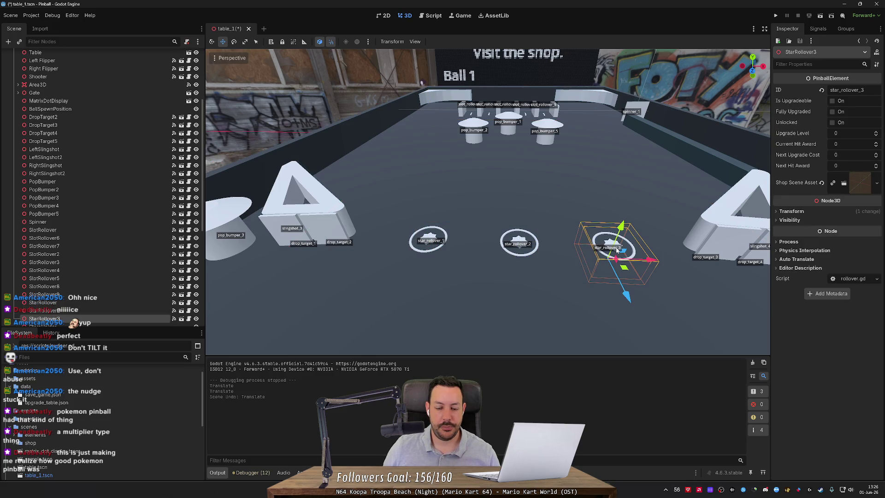
Step: Save and test-run the scene, stop the game, and reselect star_rollover_1
left_click(776, 15)
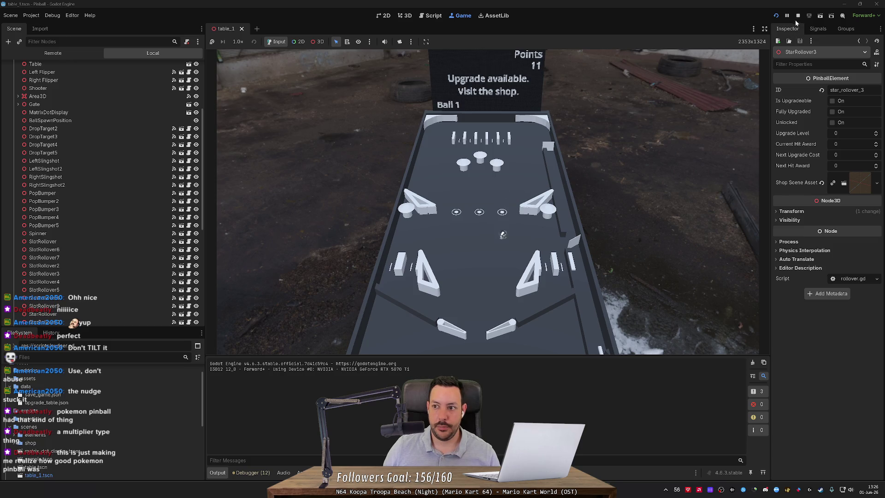
key("F8")
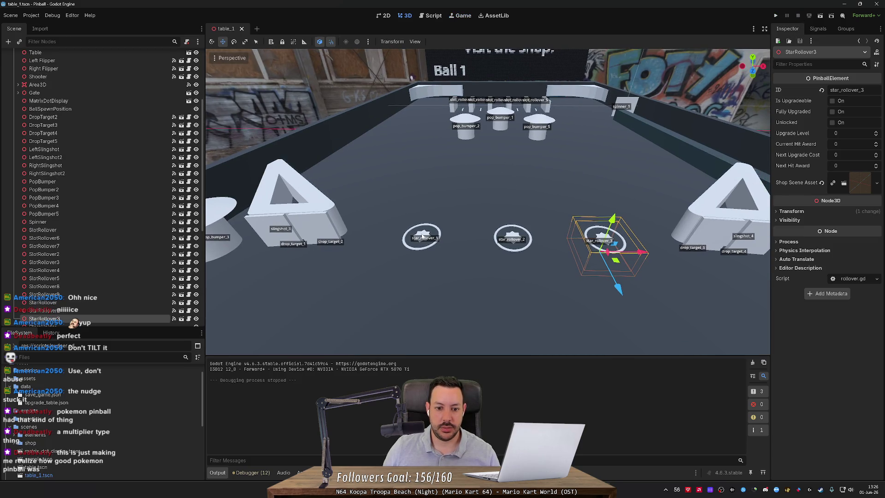
left_click(423, 236)
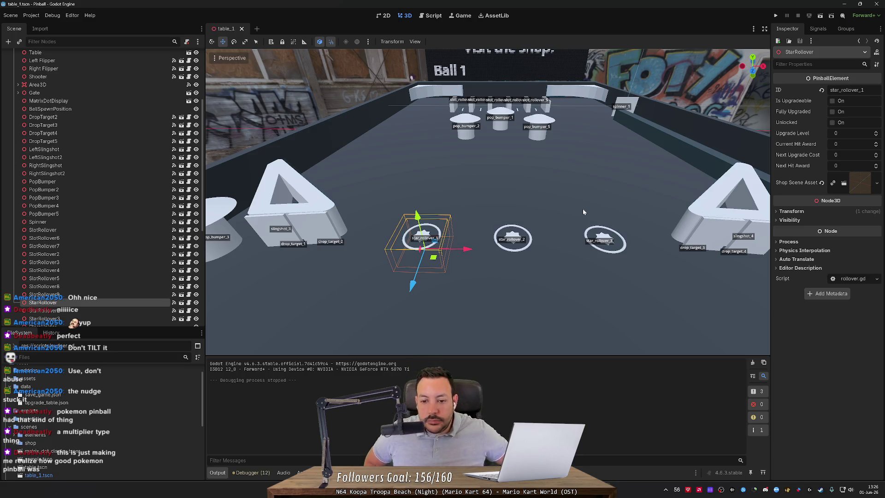
key("w")
key("a")
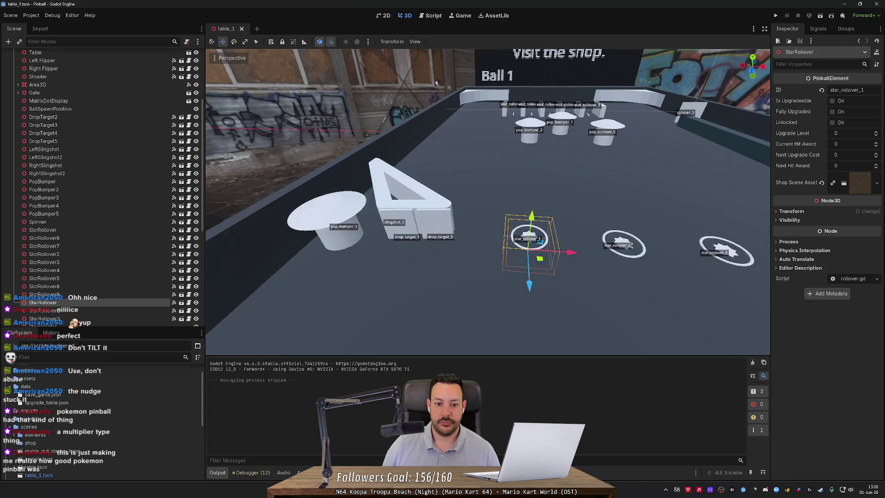
key("s")
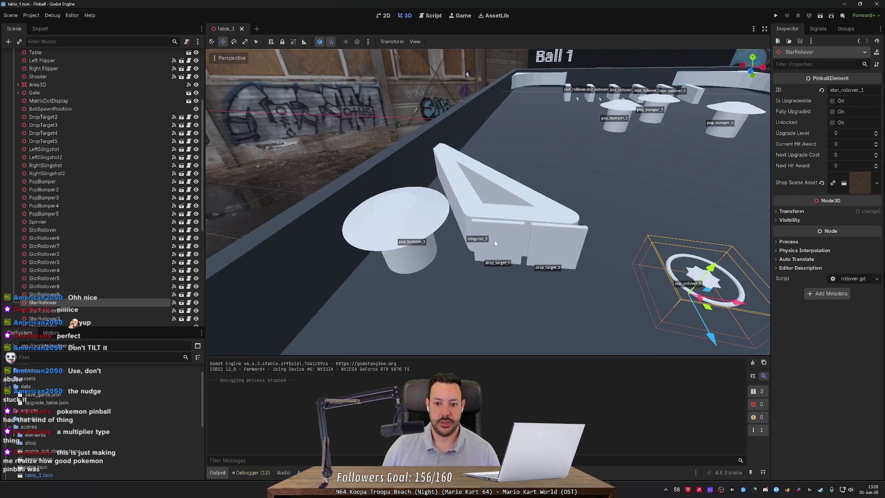
left_click(495, 240)
key("s")
left_click(535, 207)
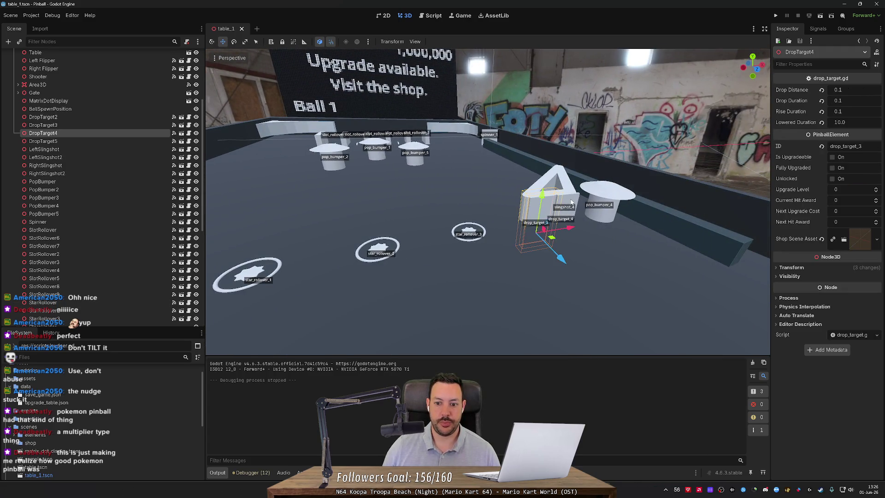
left_click(559, 211)
key("a")
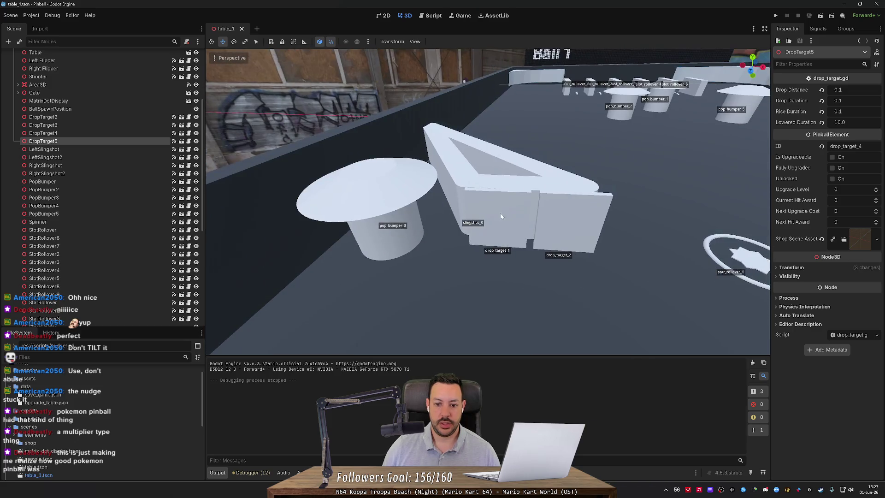
left_click(507, 218)
left_click(580, 218)
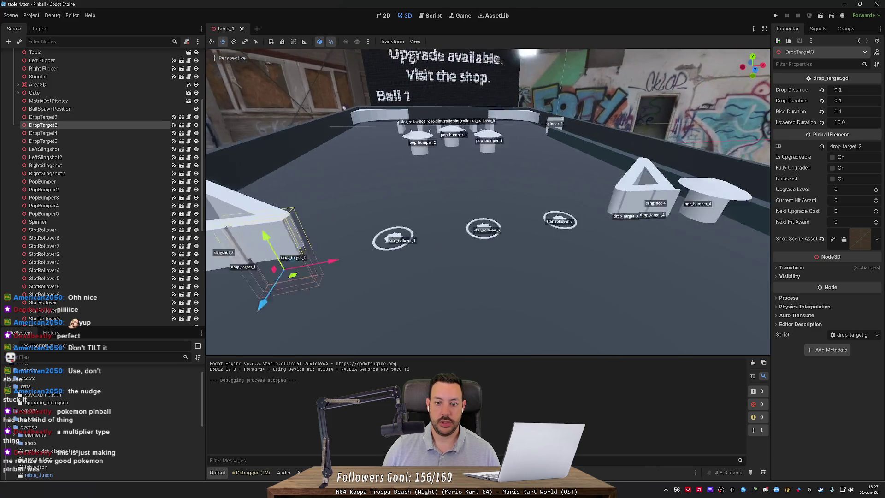
left_click(607, 190)
key("a")
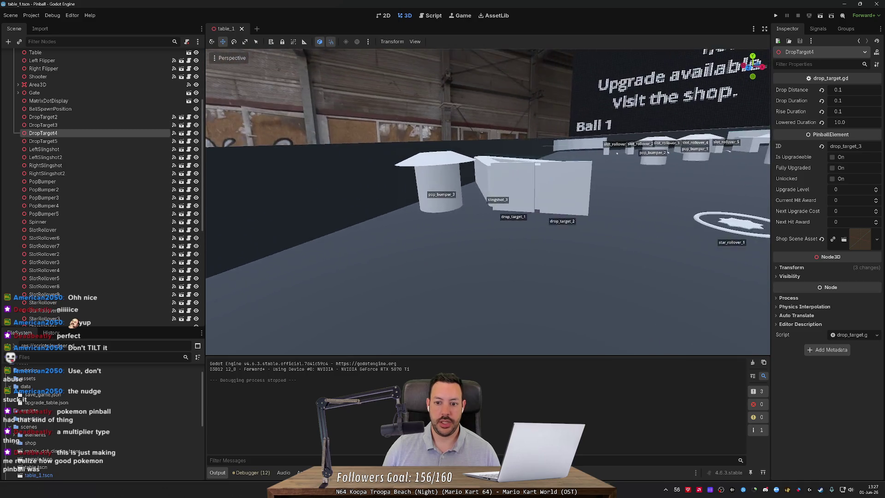
left_click(517, 233)
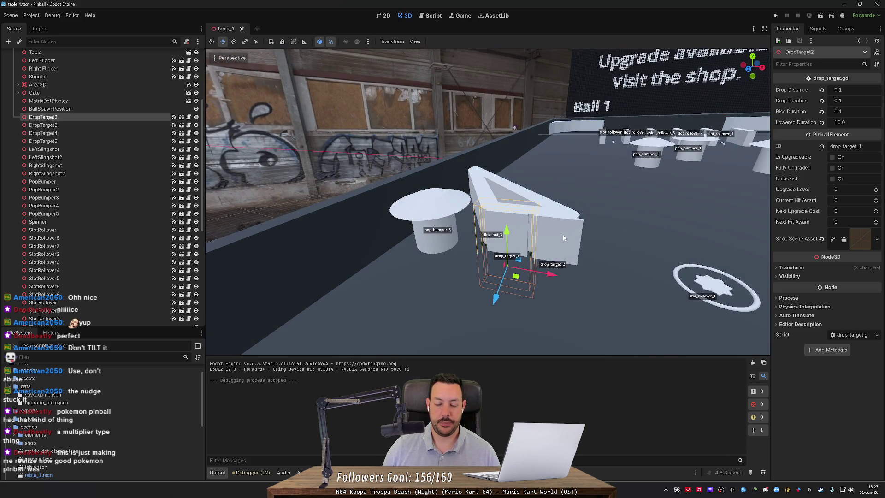
key("w")
left_click(528, 241)
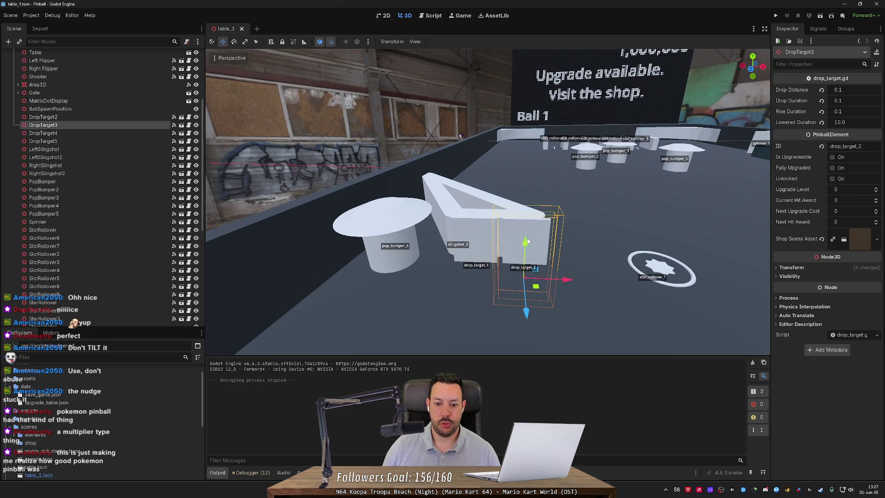
key("s")
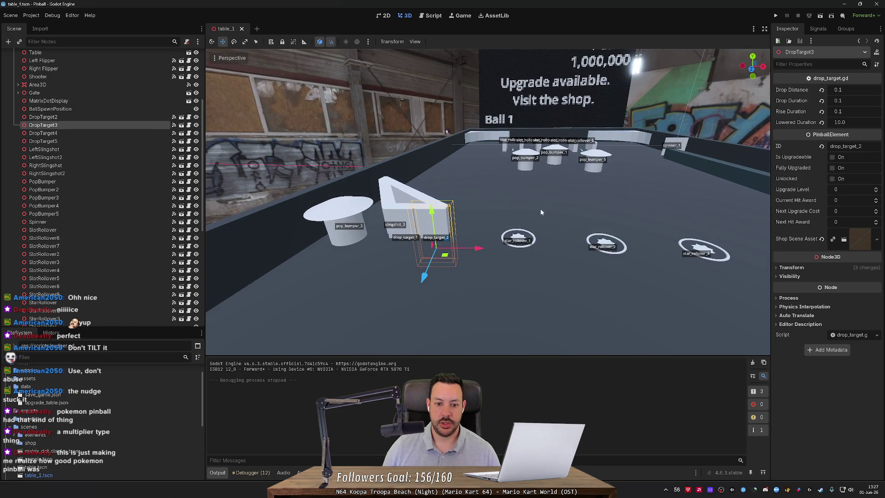
left_click(401, 229)
left_click(419, 225)
left_click_drag(443, 231, 502, 243)
left_click(599, 232)
left_click_drag(599, 232, 569, 233)
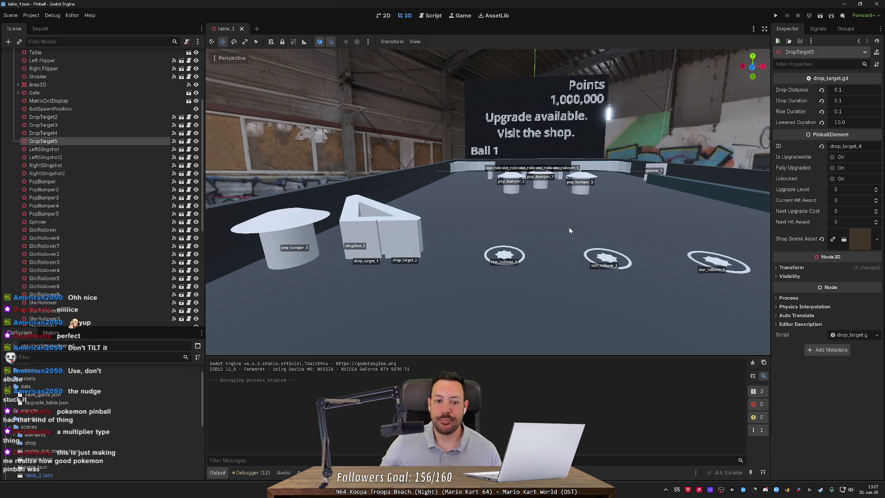
left_click_drag(569, 227, 407, 82)
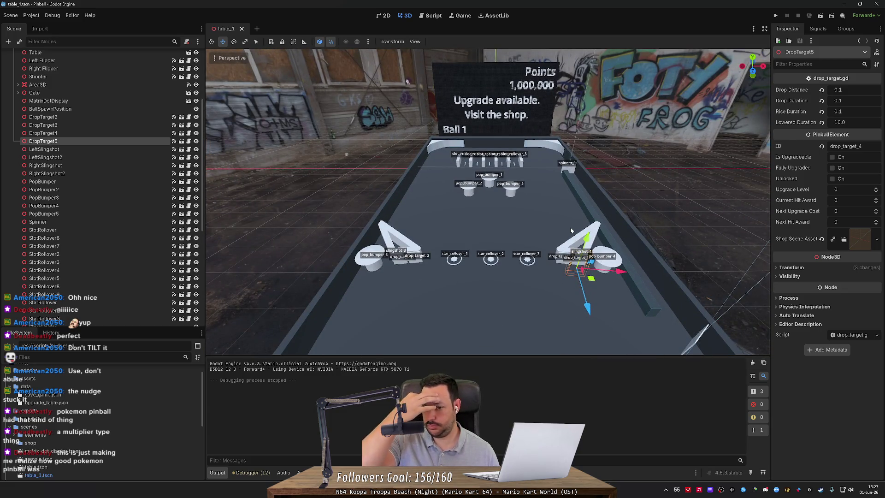
scroll(93, 151, "up", 5)
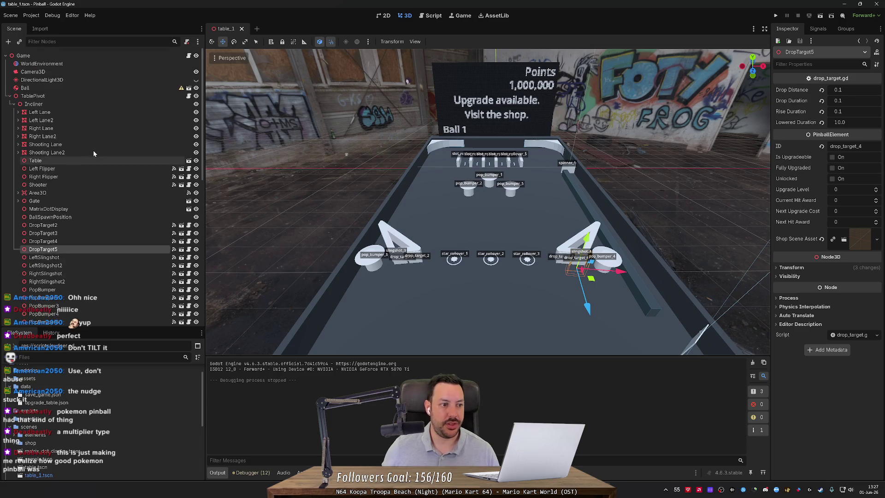
left_click(91, 104)
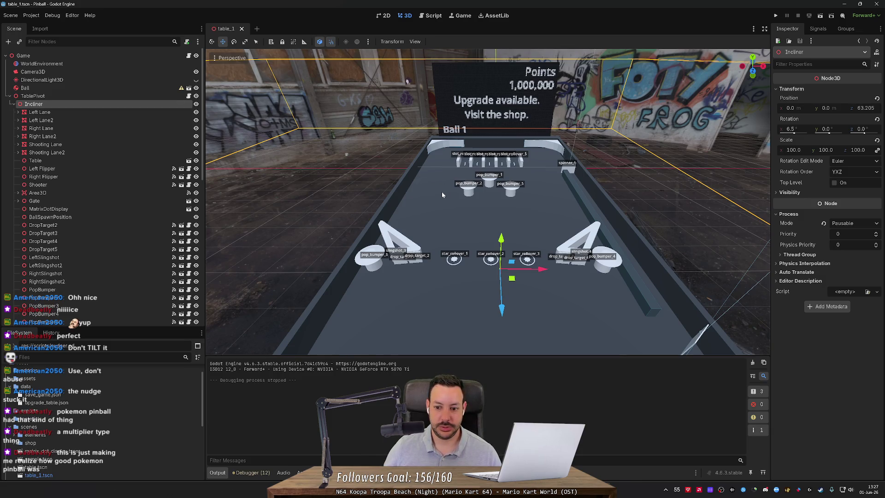
left_click_drag(442, 195, 443, 215)
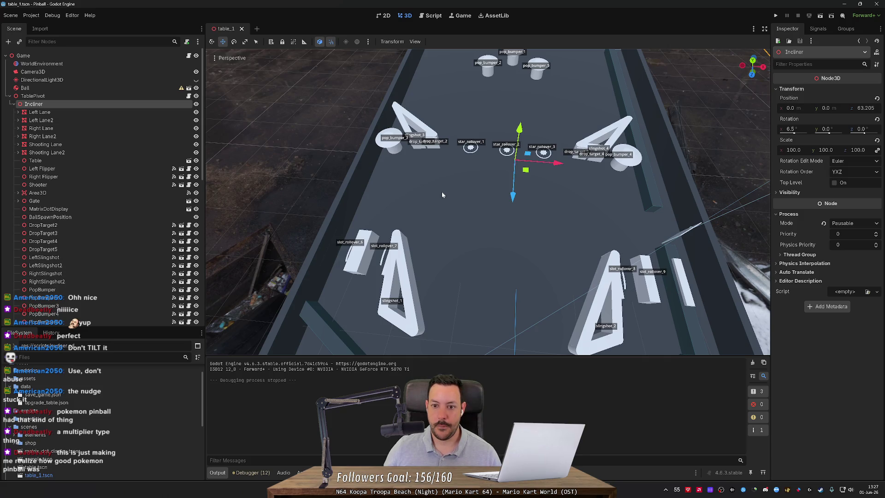
left_click_drag(443, 195, 442, 178)
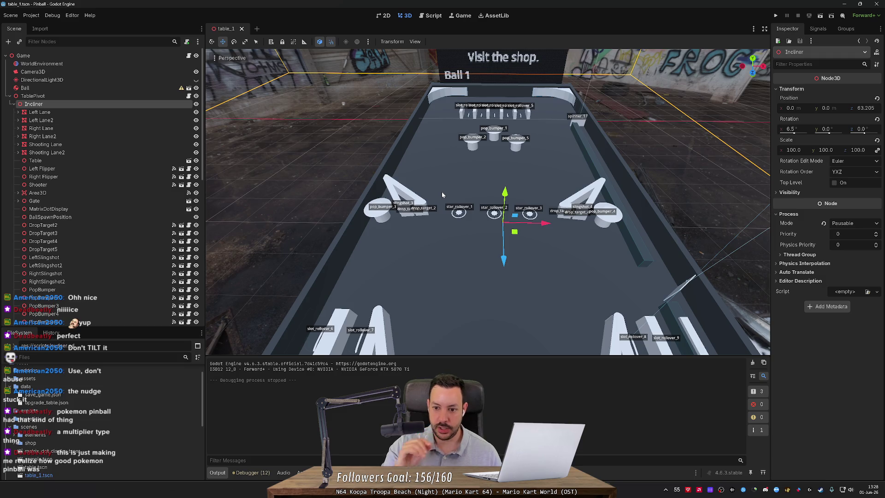
left_click_drag(443, 182, 475, 146)
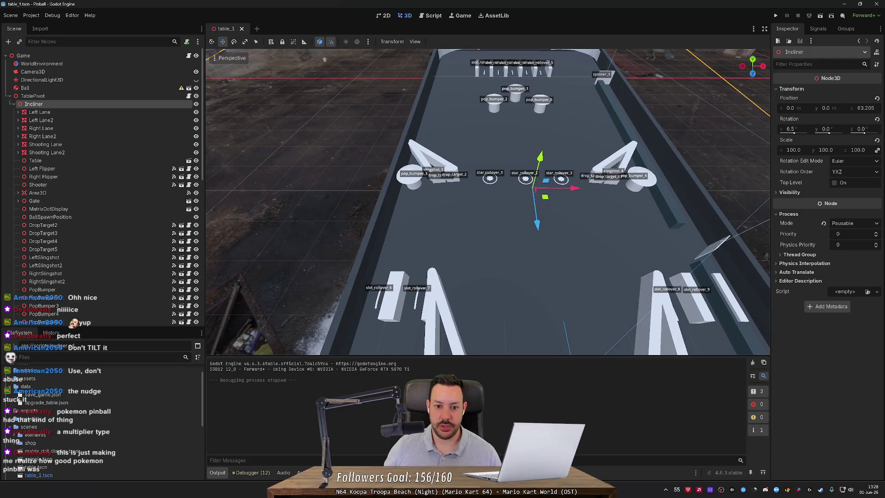
mouse_move(540, 161)
left_mouse_down()
mouse_move(521, 143)
mouse_move(472, 206)
left_mouse_up()
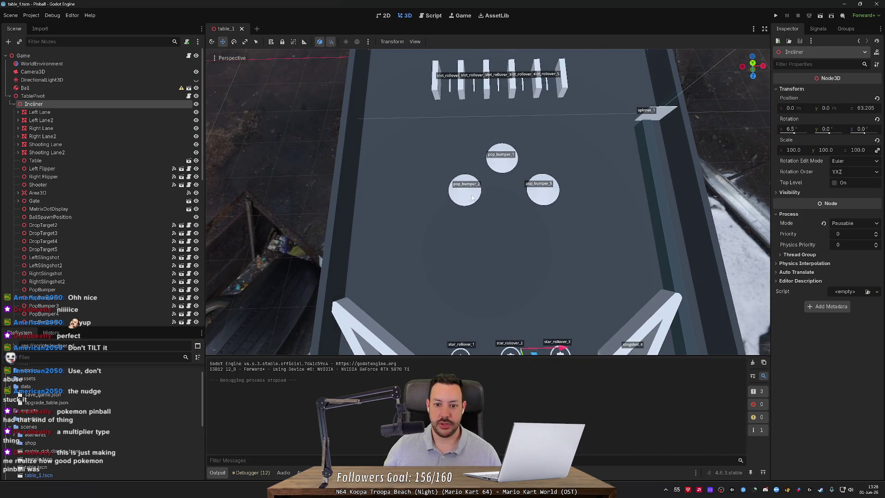
Step: Move pop_bumper_2 across the table, undo it, then shift it sideways along X
left_click(471, 206)
left_click(478, 206)
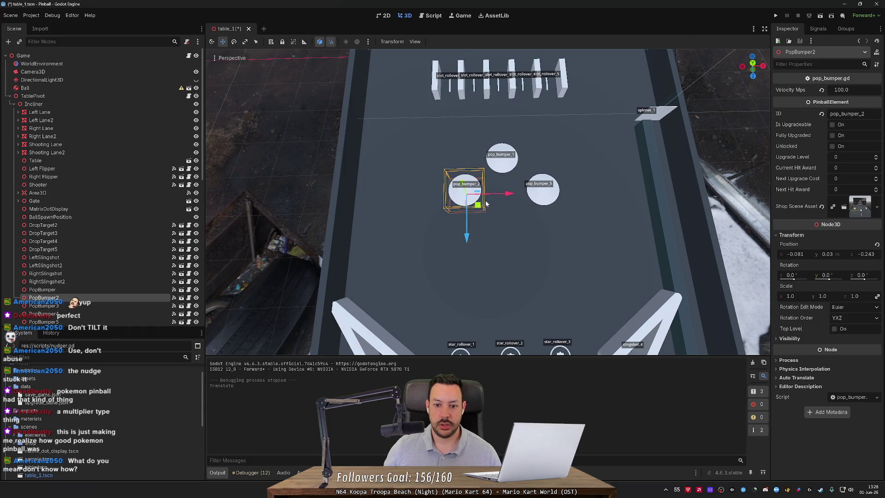
mouse_move(479, 206)
left_mouse_down()
mouse_move(509, 229)
mouse_move(597, 191)
mouse_move(759, 197)
mouse_move(613, 192)
mouse_move(809, 195)
mouse_move(849, 177)
mouse_move(647, 165)
left_mouse_up()
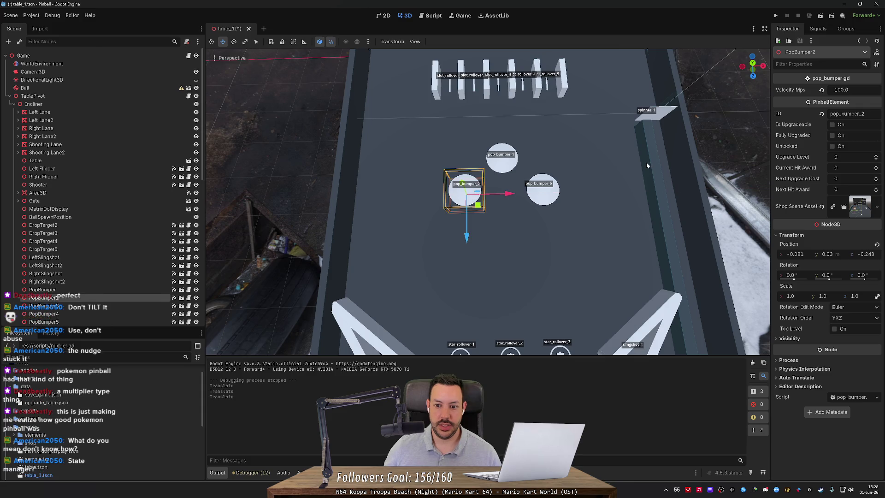
key("ctrl+z")
key("ctrl+z")
mouse_move(489, 194)
left_mouse_down()
mouse_move(414, 186)
mouse_move(530, 178)
left_mouse_up()
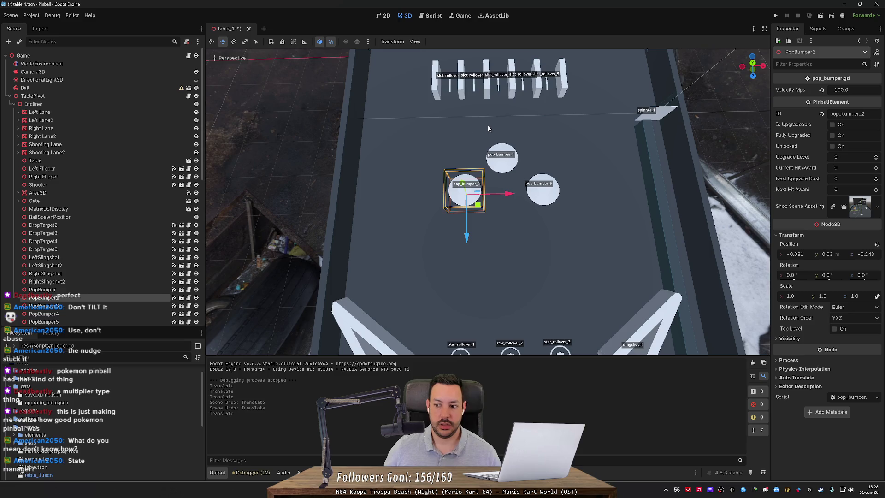
Step: Save the table scene and reload the current project from the Project menu
key("ctrl+s")
key("alt+Tab")
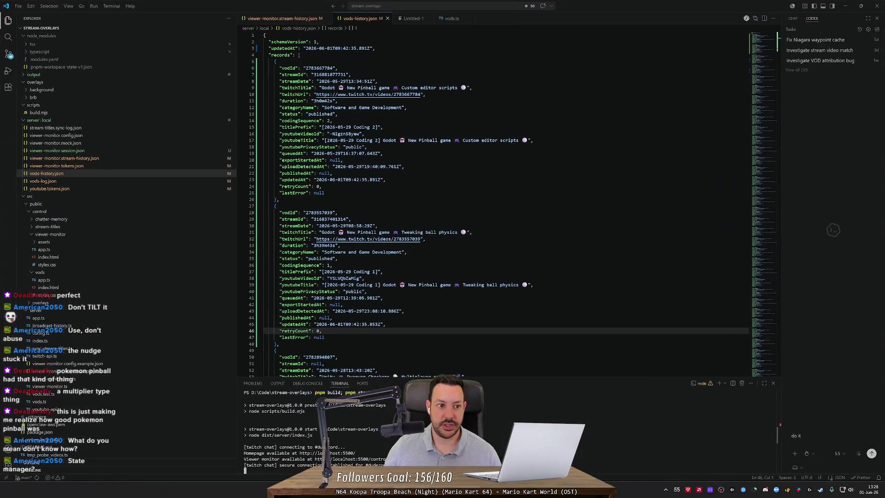
key("alt+Tab")
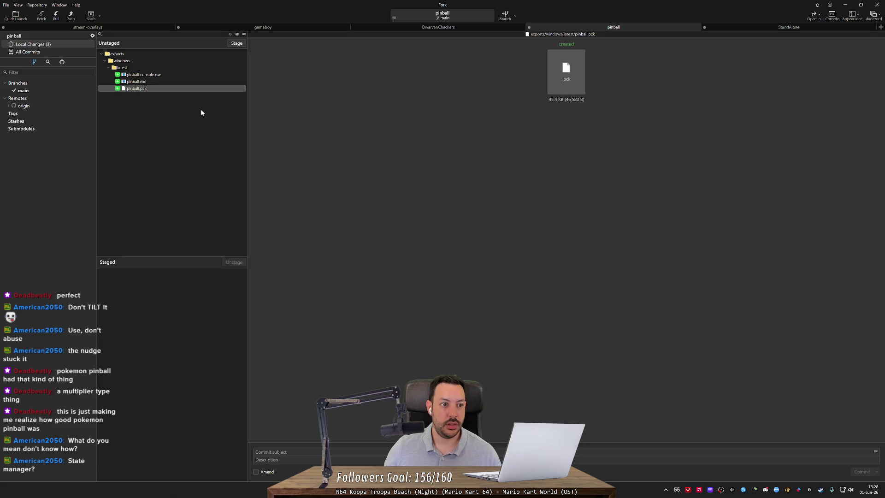
key("alt+Tab")
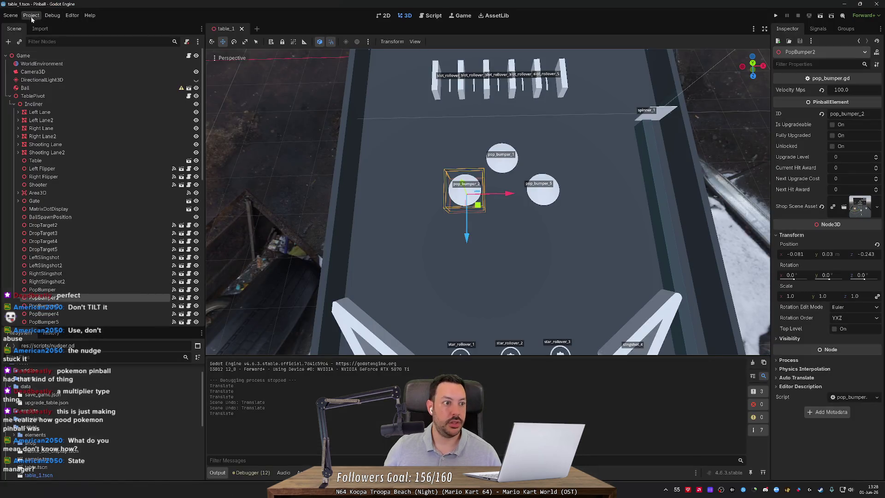
left_click(31, 15)
left_click(62, 104)
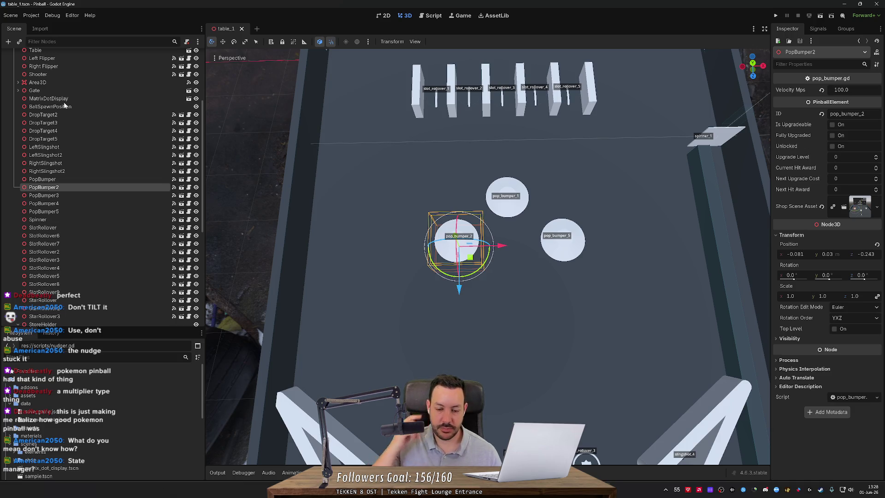
Step: Slide pop_bumper_2 along the table surface and fly up over the whole table
left_click_drag(470, 258, 471, 264)
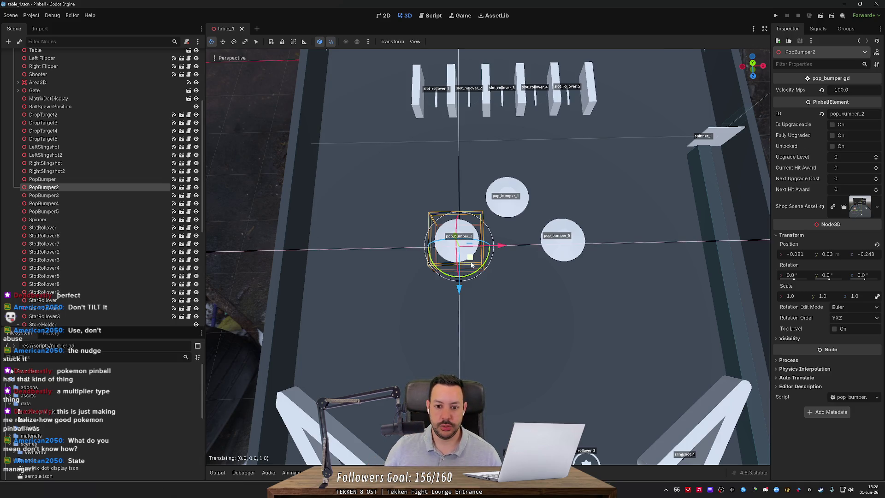
left_click_drag(502, 295, 502, 294)
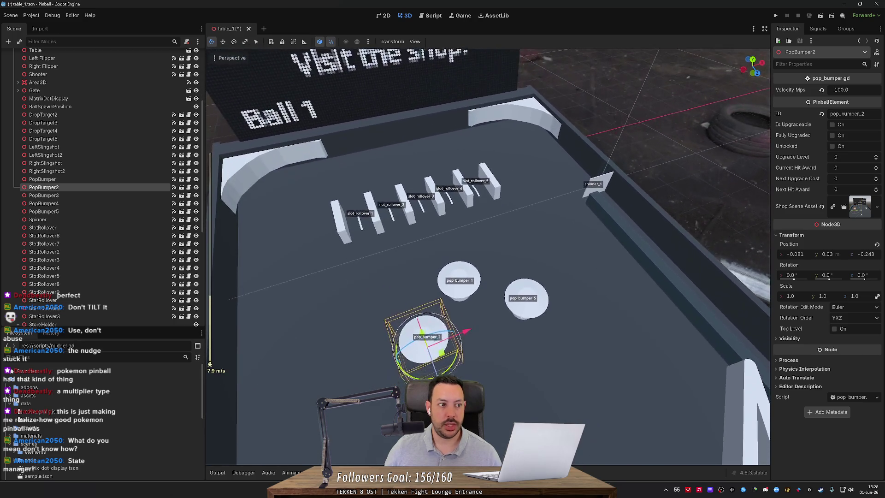
scroll(498, 295, "up", 6)
key("w")
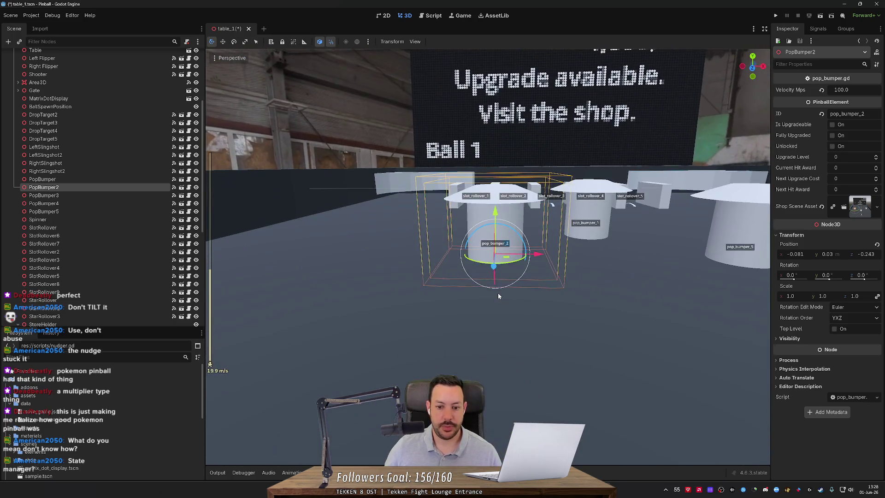
key("s")
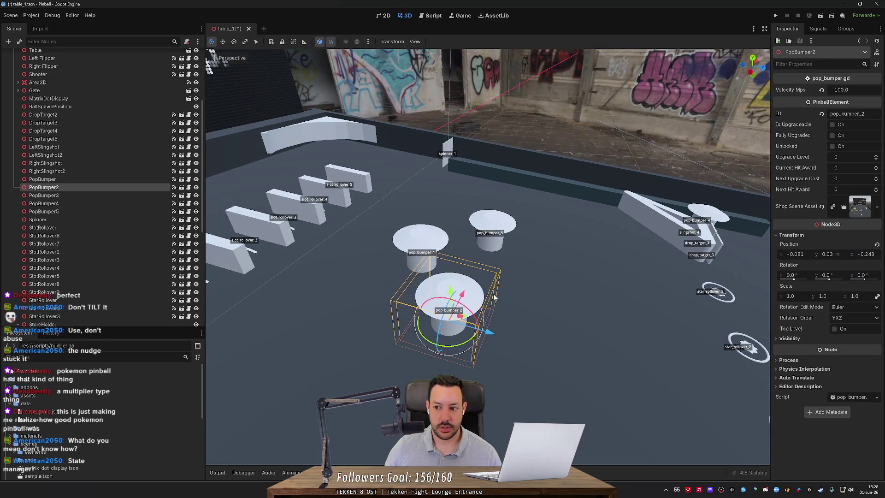
Step: Nudge pop_bumper_2 toward the flippers and set its X position to -0.076
key("g")
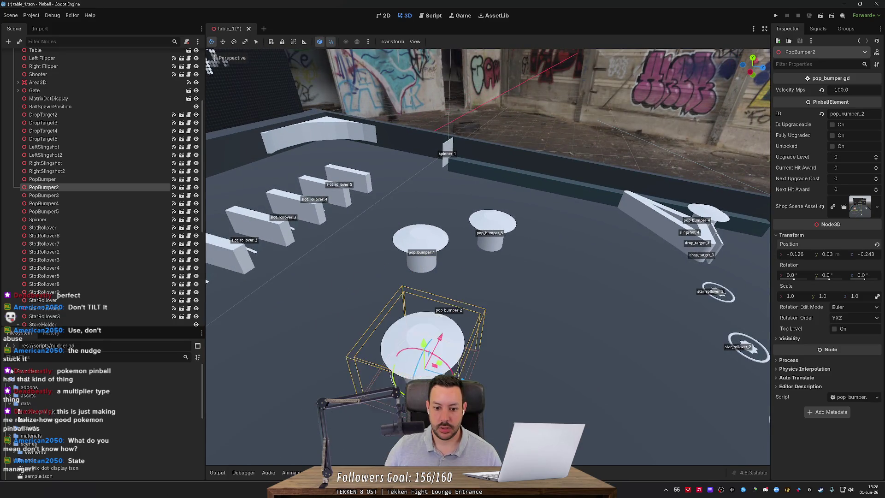
left_click_drag(864, 260, 869, 260)
key("w")
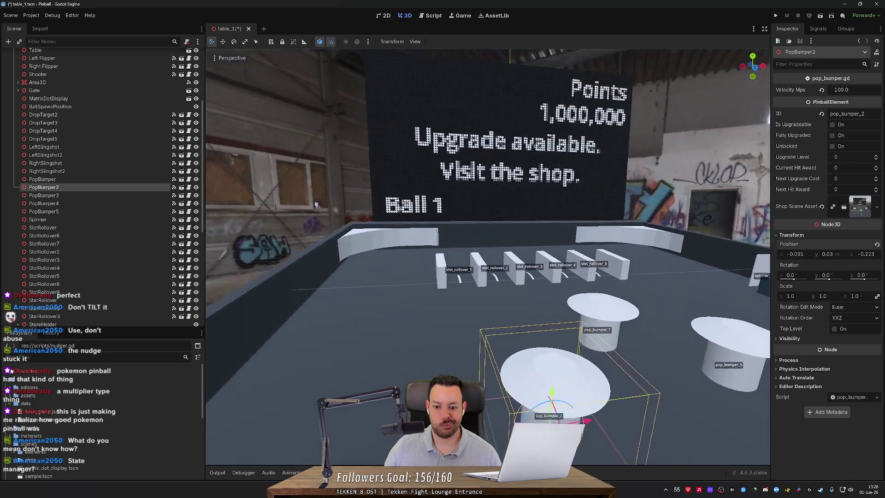
scroll(487, 256, "up", 6)
key("e")
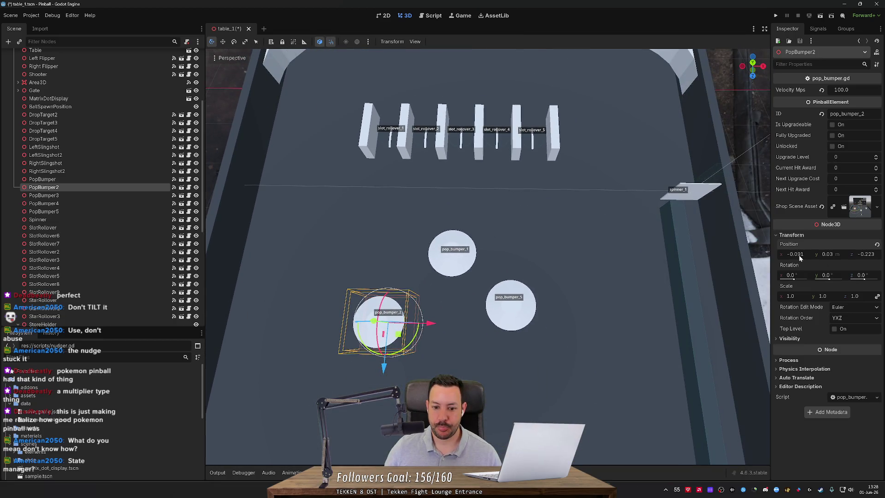
left_click_drag(799, 256, 800, 256)
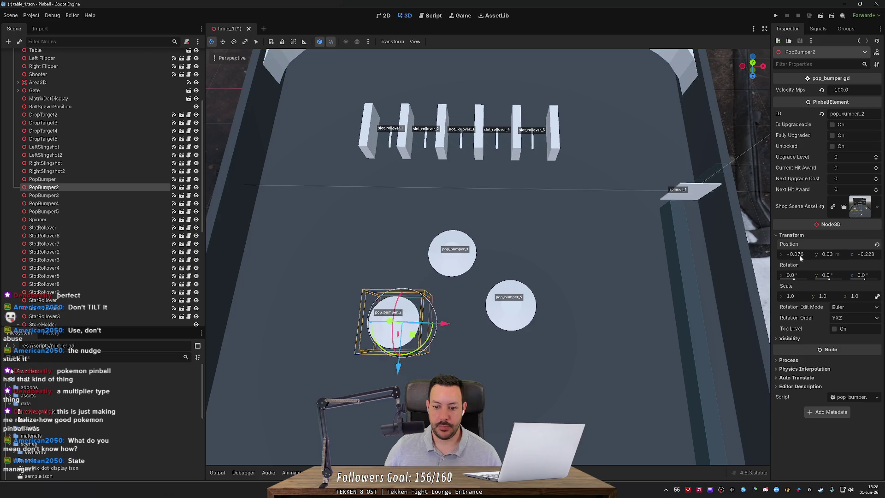
left_click(800, 255)
Step: Undo a trial X edit on pop_bumper_5, save the scene, and frame the whole Table
left_click(535, 307)
left_click(797, 254)
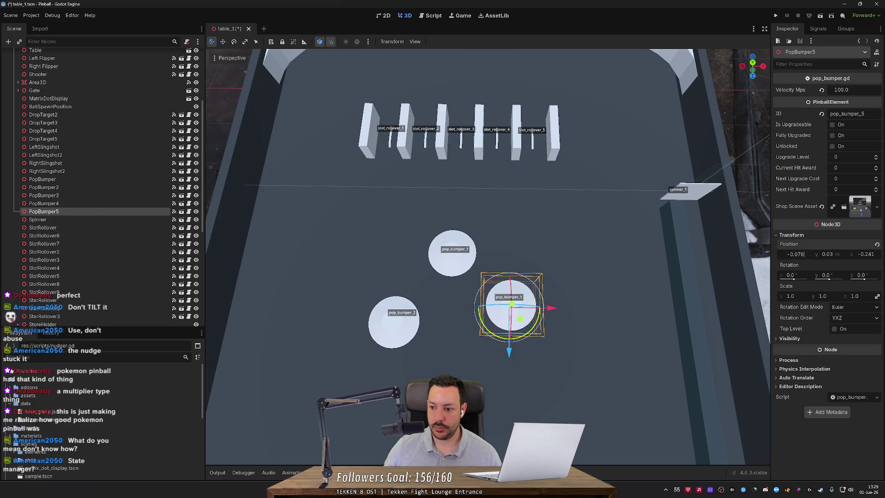
key("Return")
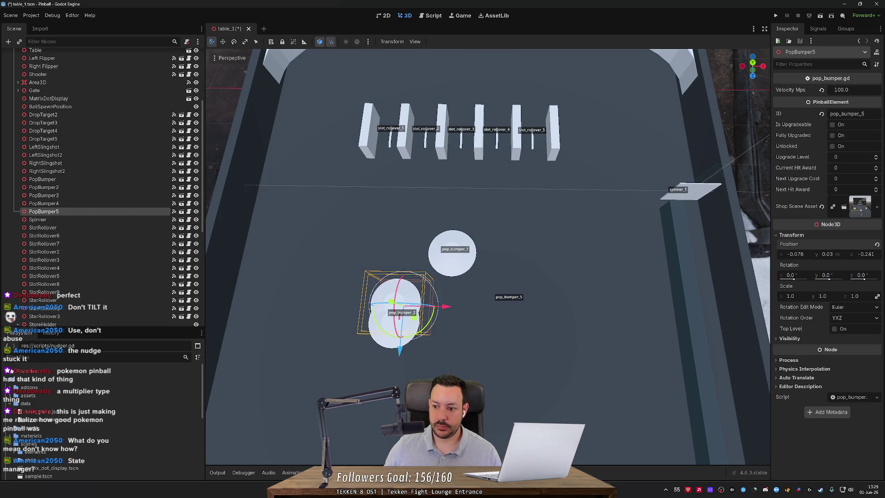
key("ctrl+z")
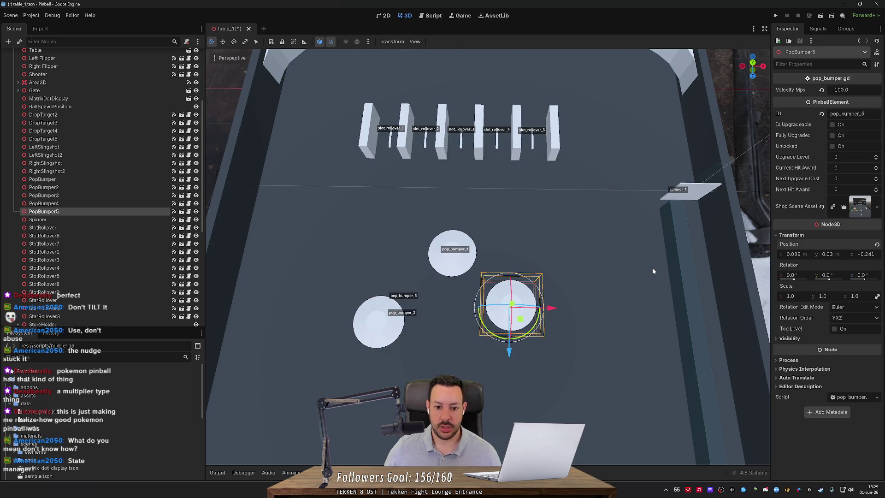
key("ctrl+s")
left_click(653, 271)
key("f")
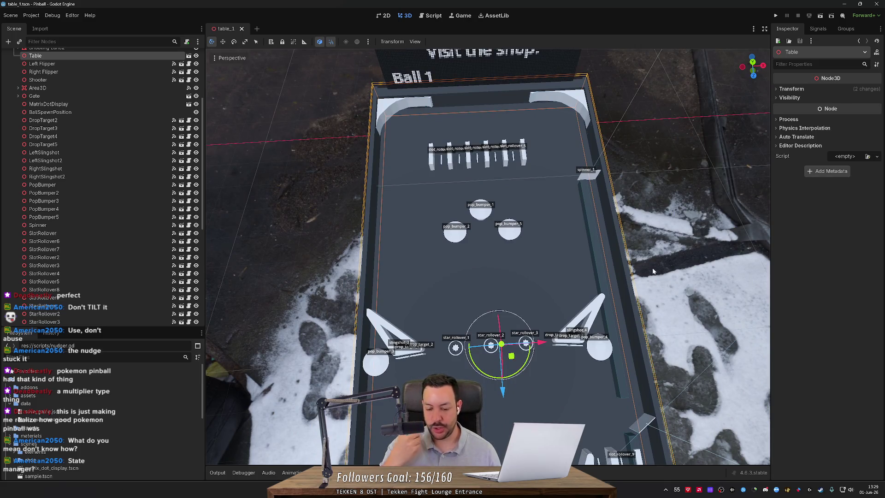
left_click_drag(662, 192, 661, 192)
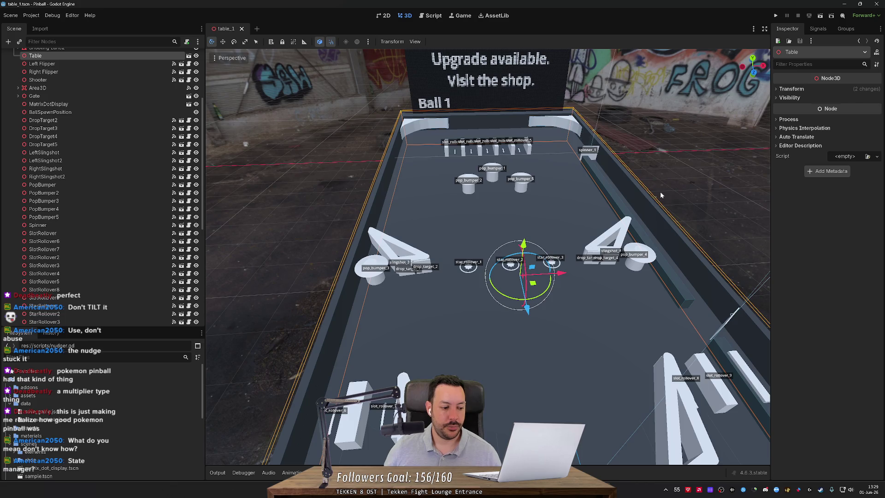
left_click_drag(661, 192, 661, 192)
left_click(373, 347)
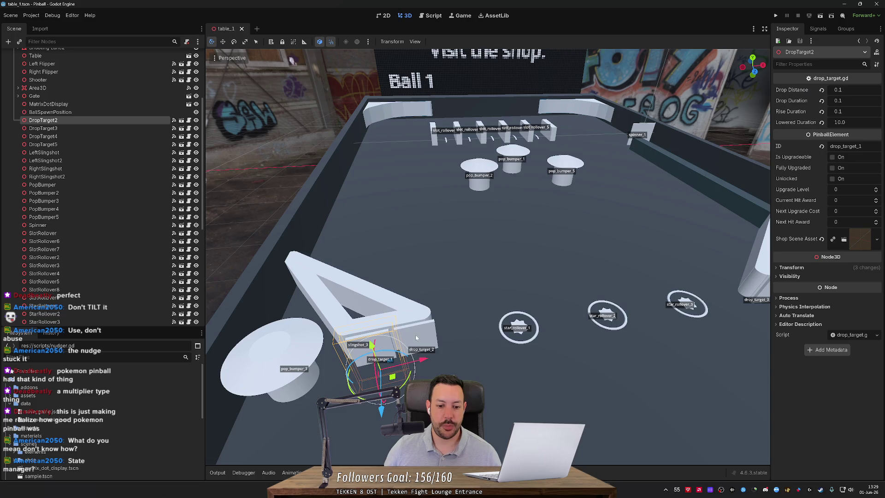
left_click_drag(373, 347, 513, 321)
left_click_drag(672, 295, 698, 300)
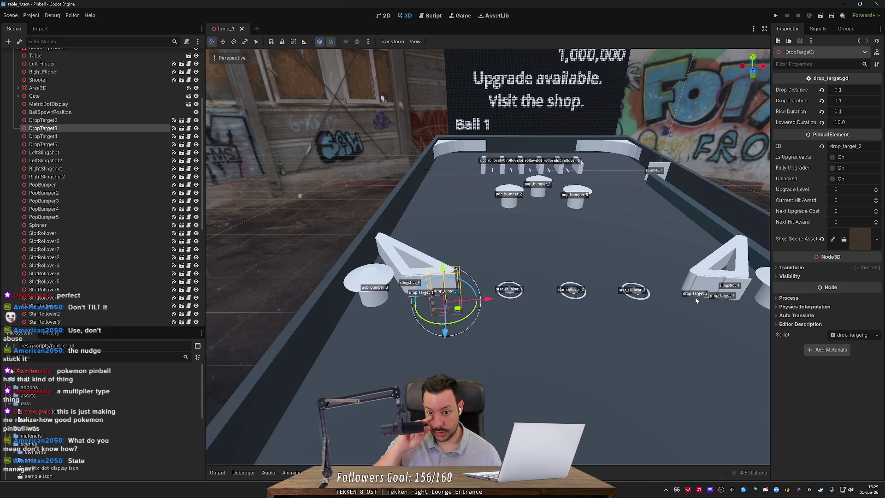
left_click_drag(697, 300, 646, 272)
left_click(338, 290)
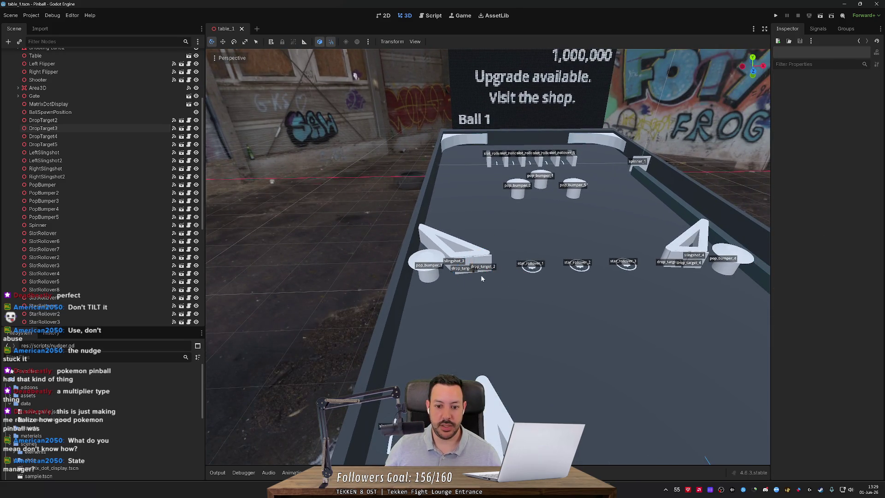
left_click(466, 273)
left_click(490, 267, "shift")
scroll(490, 266, "up", 5)
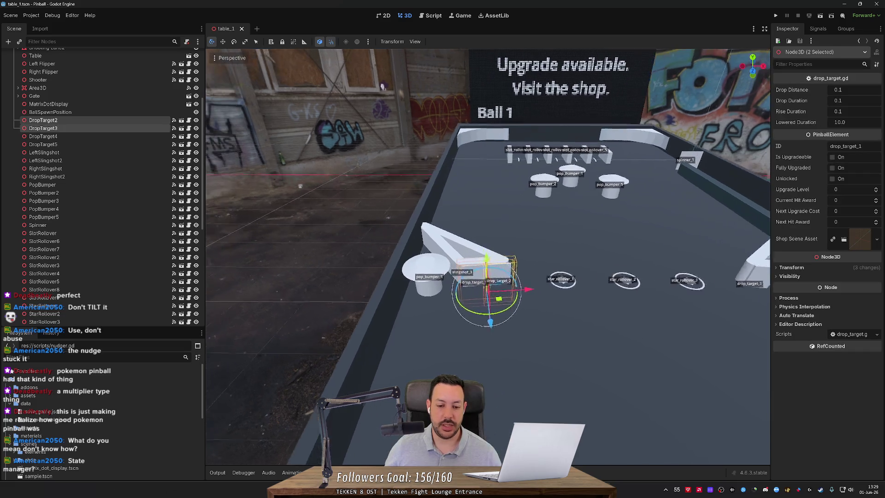
left_click(531, 258)
left_click_drag(530, 257, 534, 257)
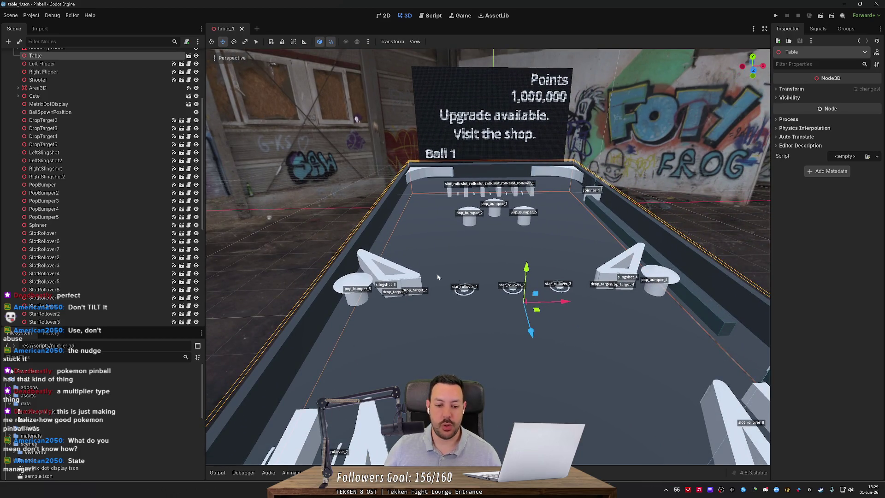
key("ctrl+z")
left_click(611, 282, "shift")
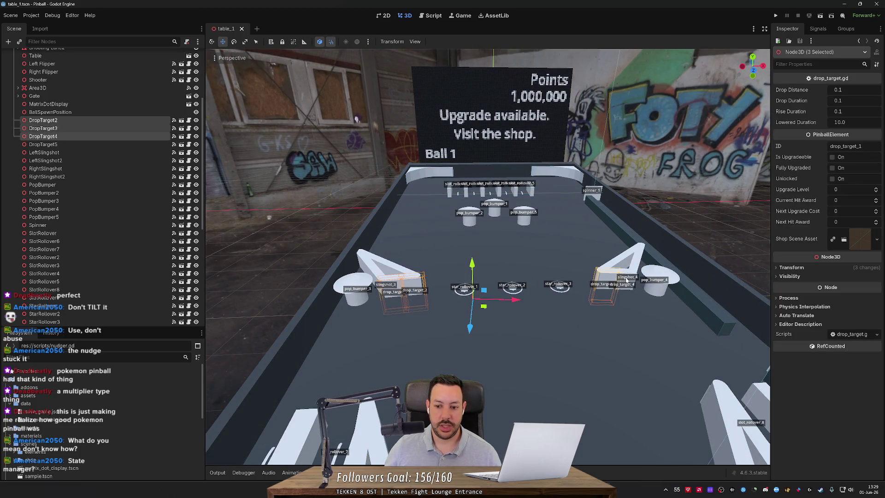
left_click(629, 281, "shift")
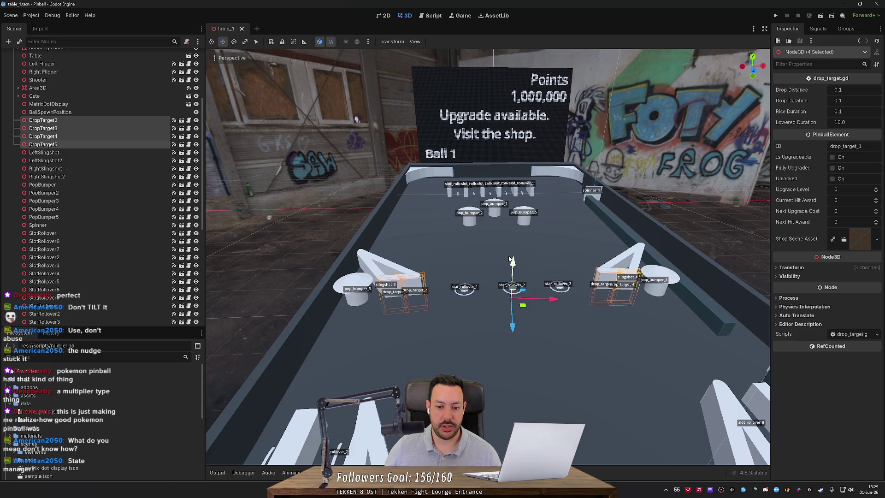
left_click_drag(515, 237, 503, 256)
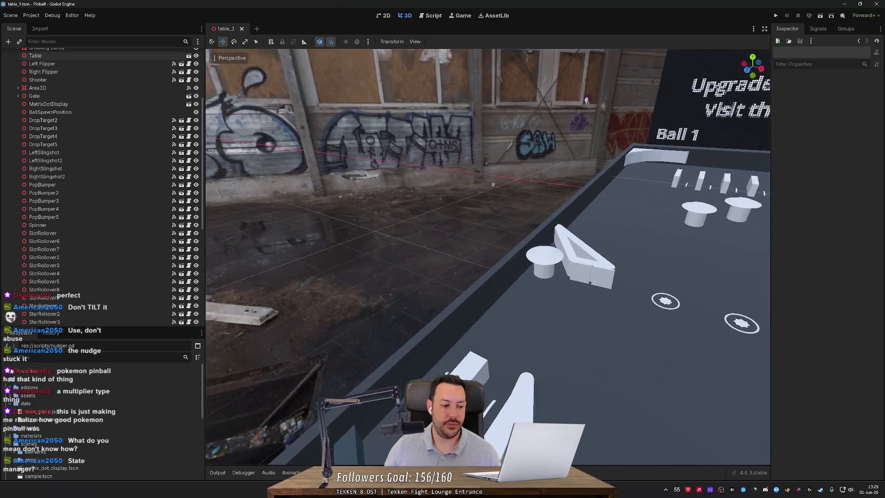
left_click(442, 369)
left_click(491, 366)
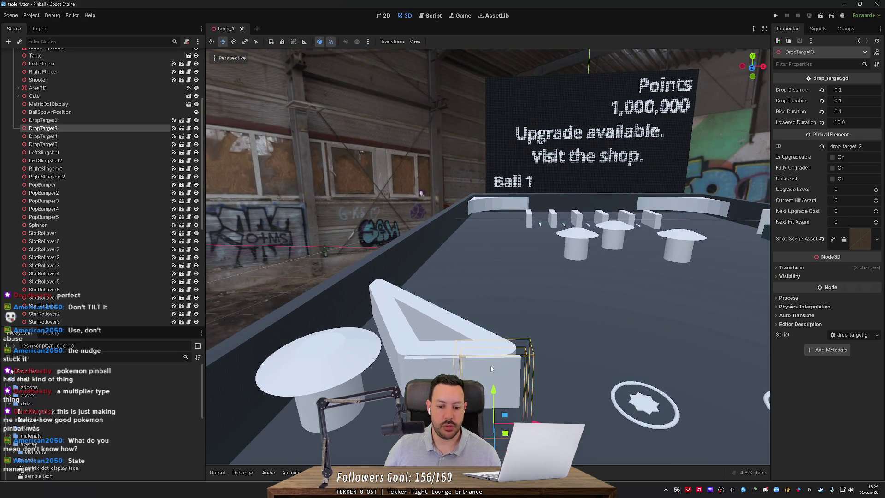
scroll(519, 334, "down", 5)
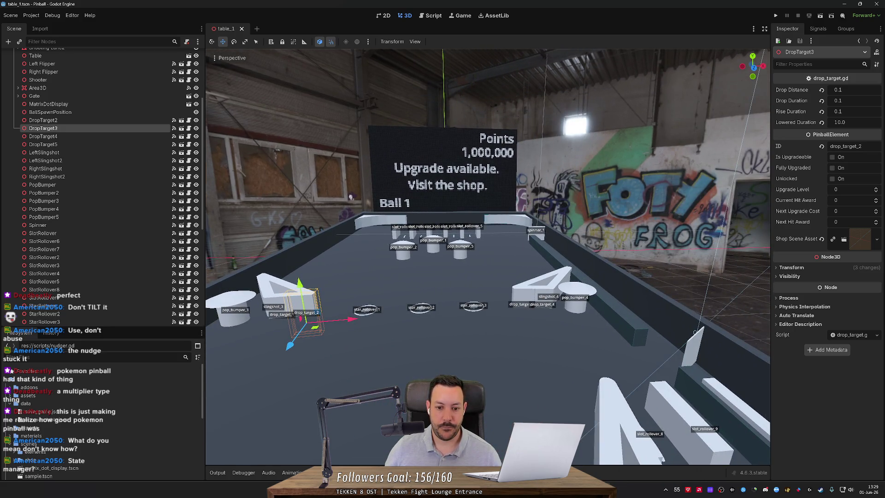
left_click_drag(696, 331, 750, 331)
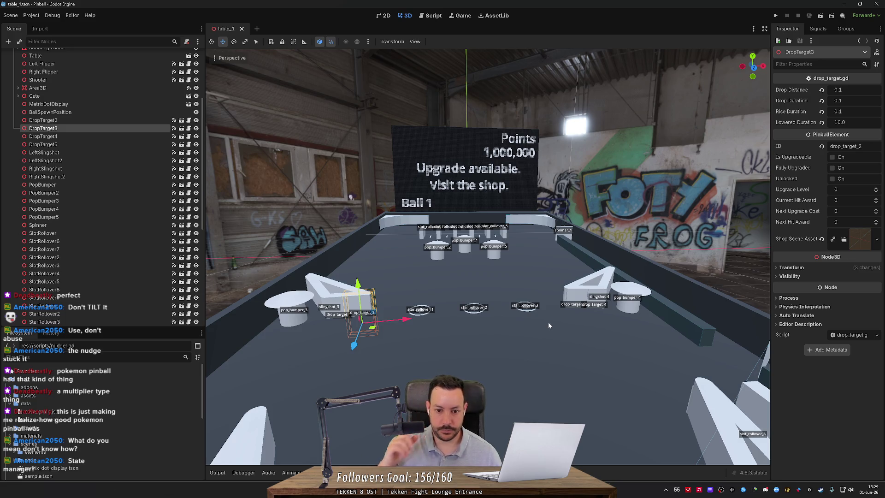
left_click_drag(549, 322, 525, 305)
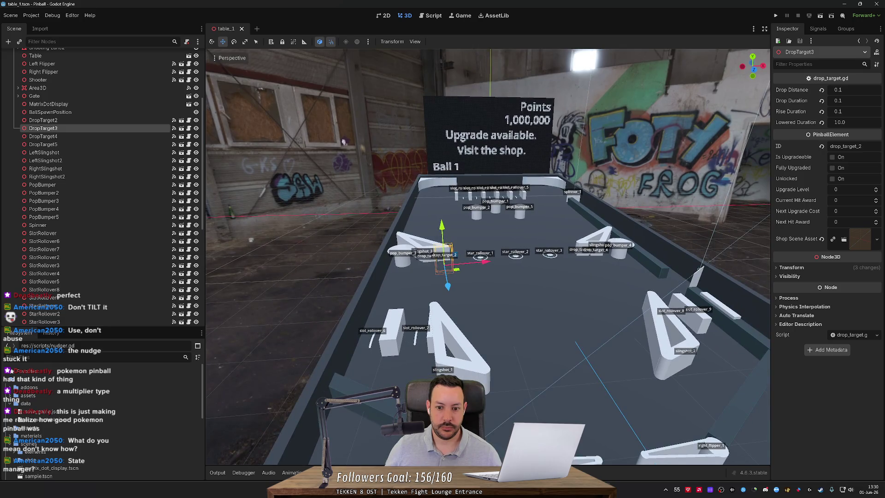
left_click_drag(343, 142, 335, 120)
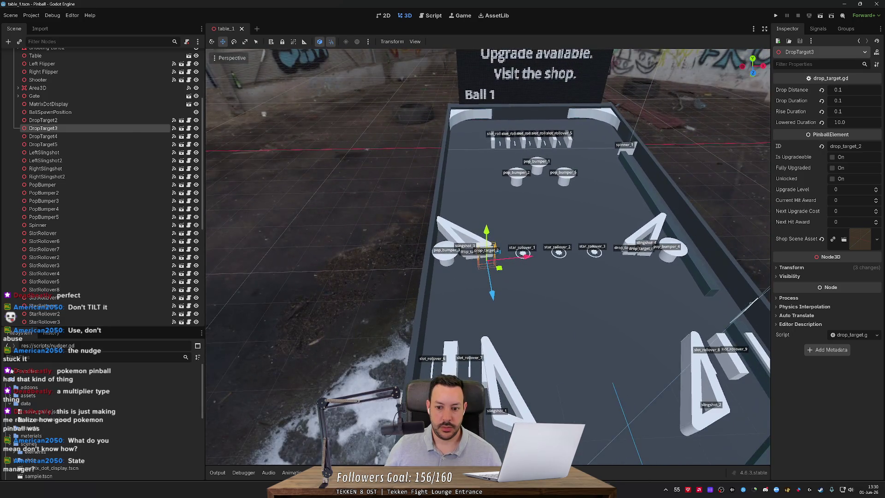
key("w")
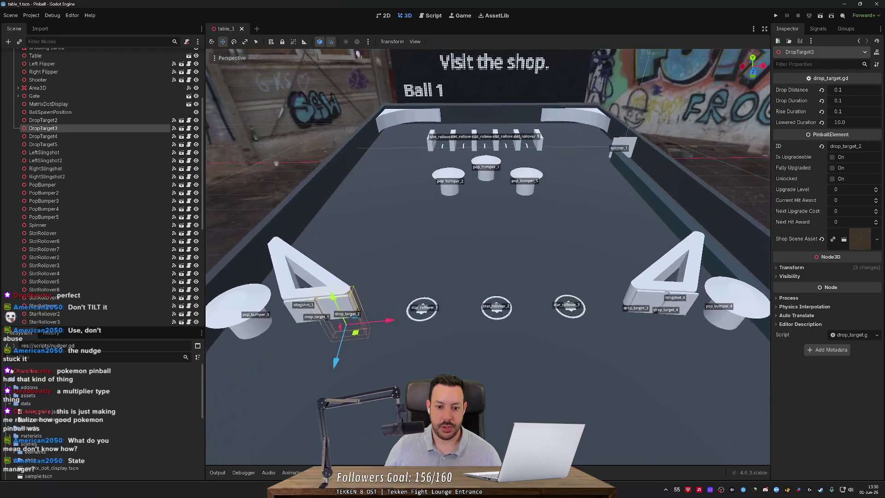
left_click(425, 328)
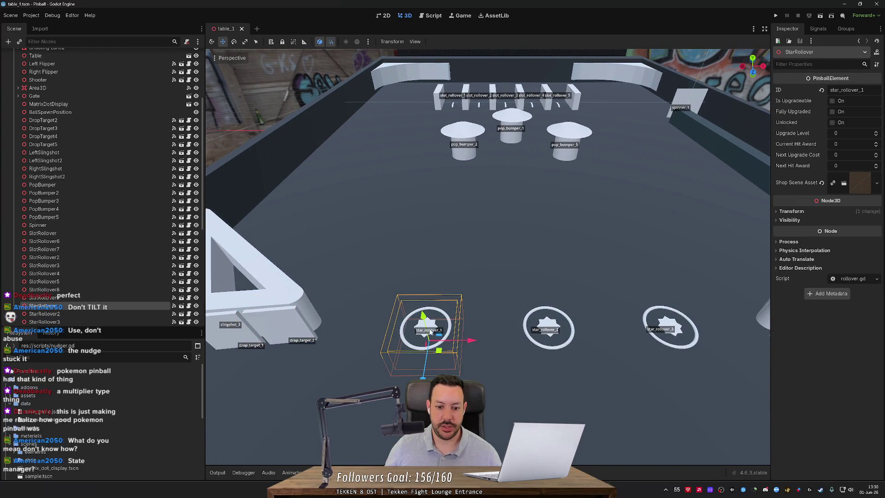
left_click(551, 331)
left_click(651, 330)
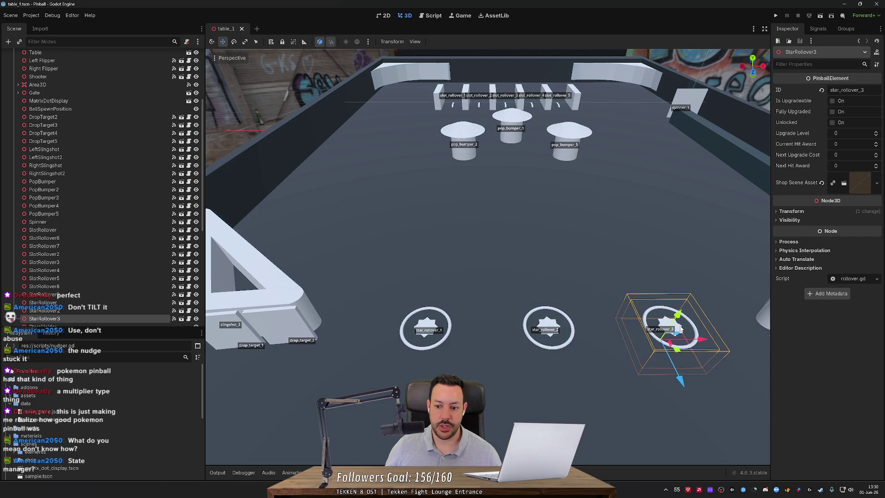
scroll(651, 331, "down", 2)
scroll(652, 331, "down", 4)
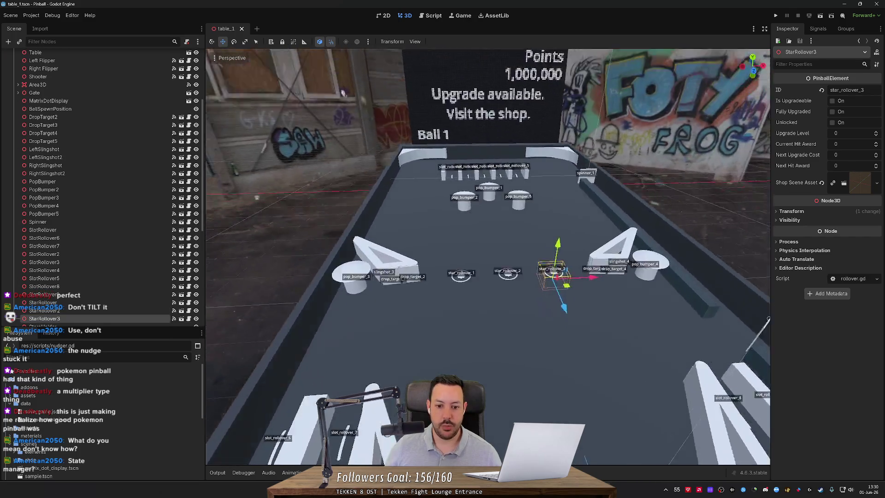
scroll(577, 361, "up", 1)
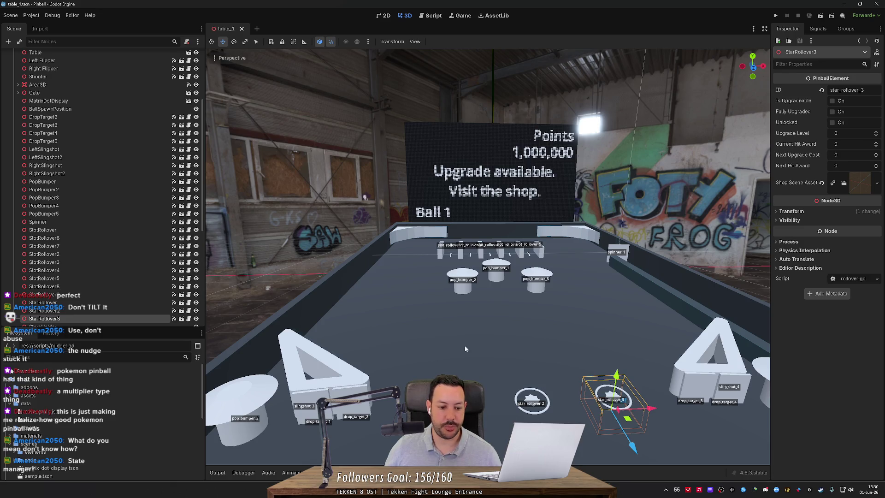
mouse_move(475, 339)
left_mouse_down()
mouse_move(475, 369)
mouse_move(470, 341)
left_mouse_up()
left_click(292, 357)
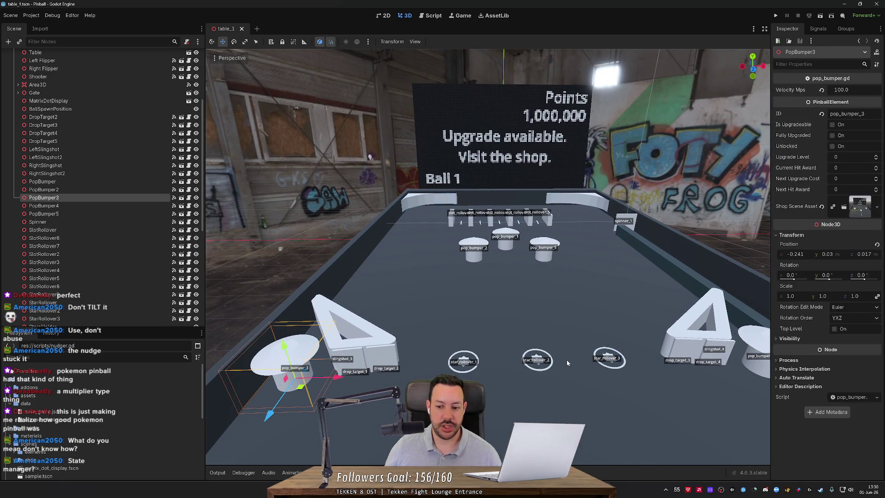
left_click(753, 343)
left_click(553, 252)
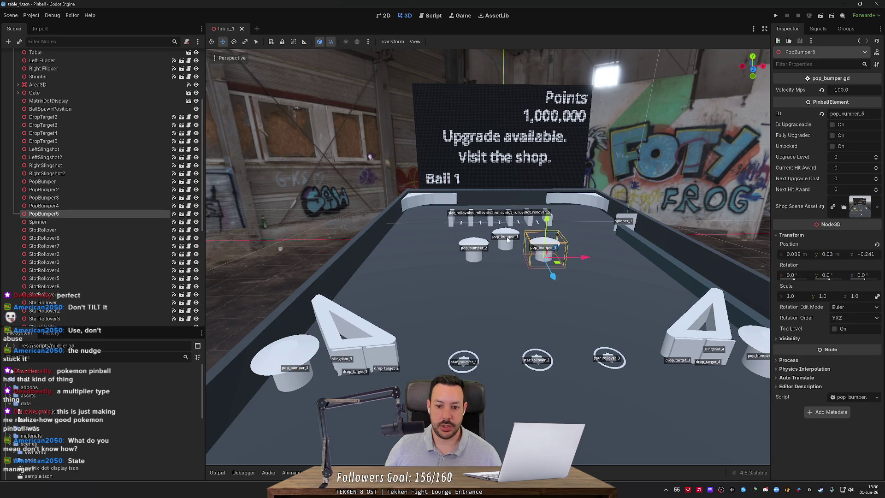
left_click(505, 242)
left_click(480, 255)
left_click(478, 249)
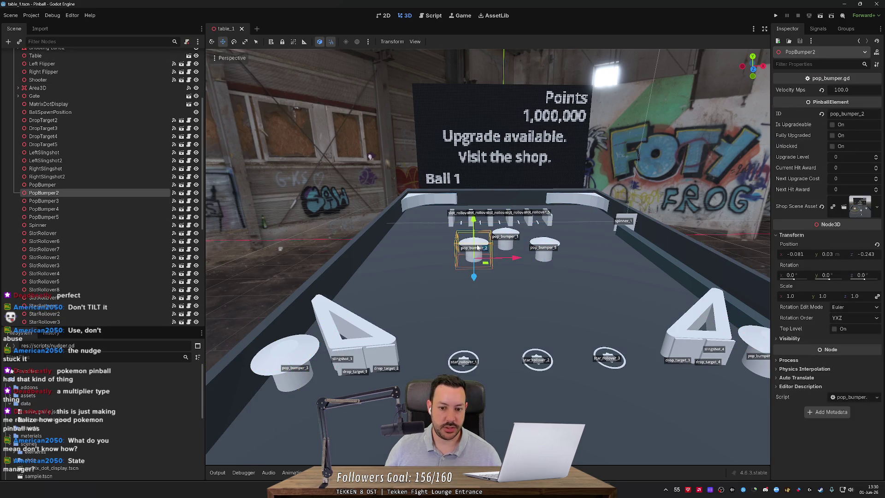
scroll(479, 251, "down", 5)
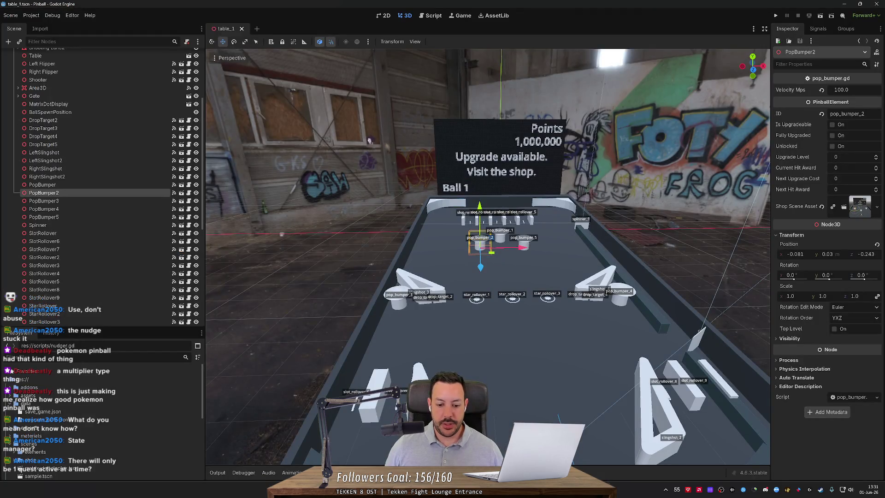
key("alt+Tab")
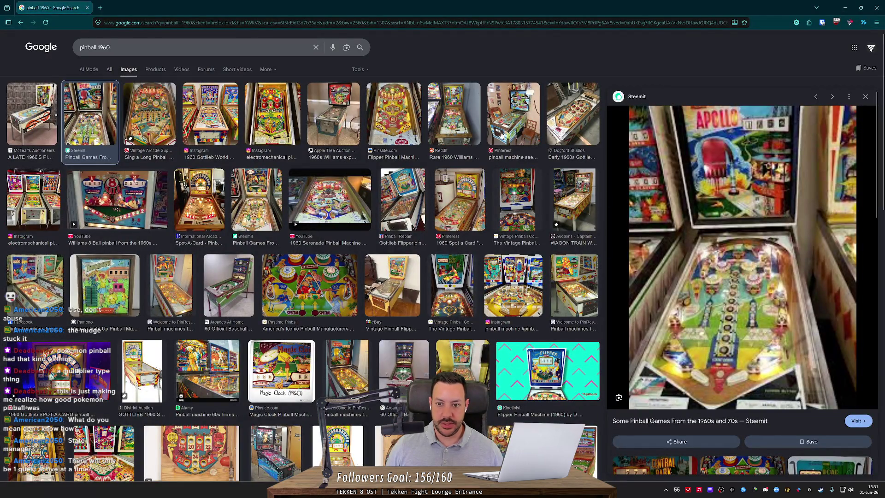
Step: Preview 1960 pinball photos: Gottlieb, Williams Jungle, Spot-A-Card, Touchdown, PinRescue and Gottlieb Flipper
left_click(597, 124)
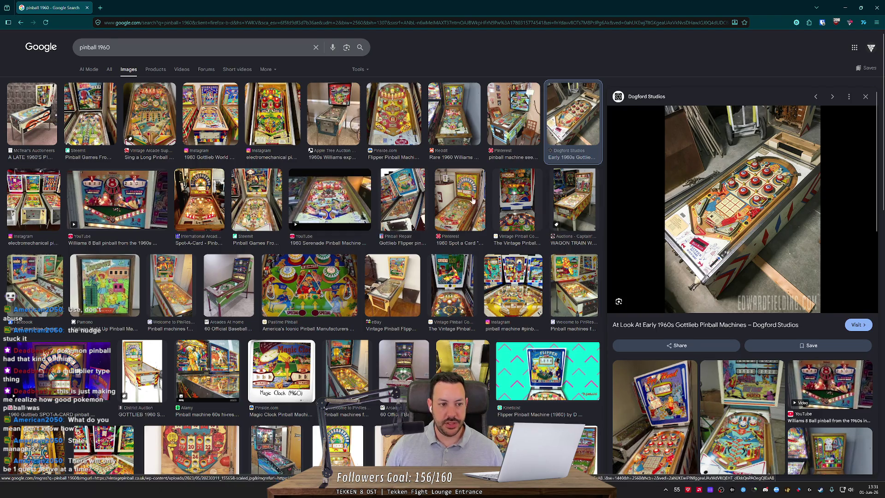
left_click(330, 115)
left_click(291, 114)
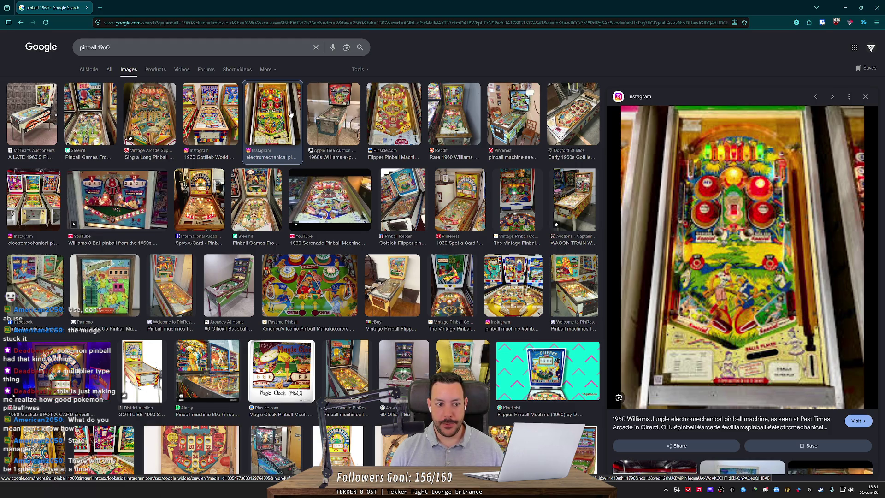
left_click(203, 228)
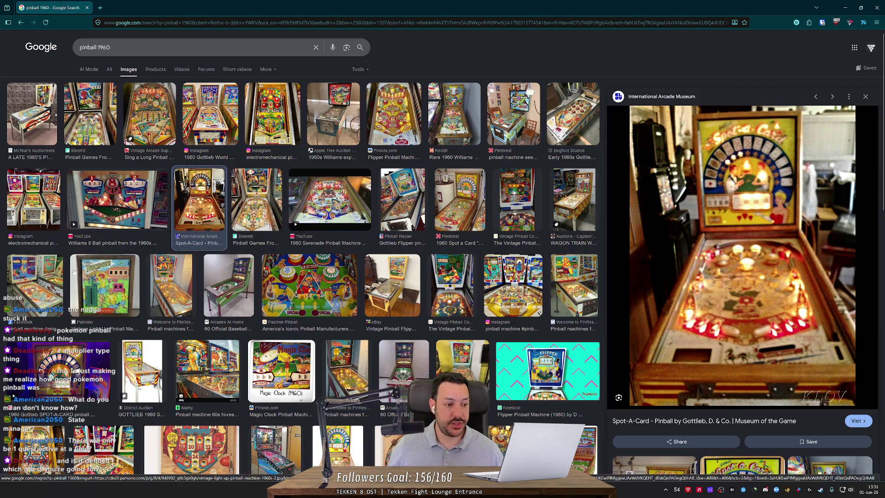
left_click(97, 287)
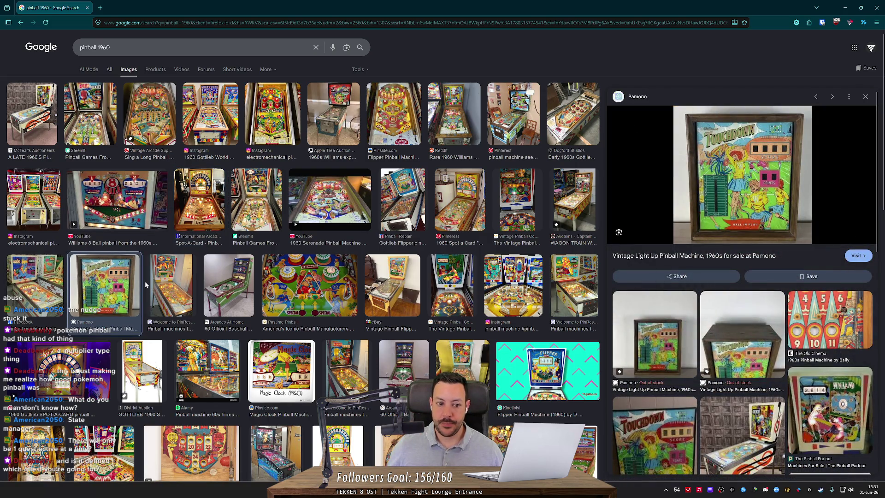
left_click(190, 284)
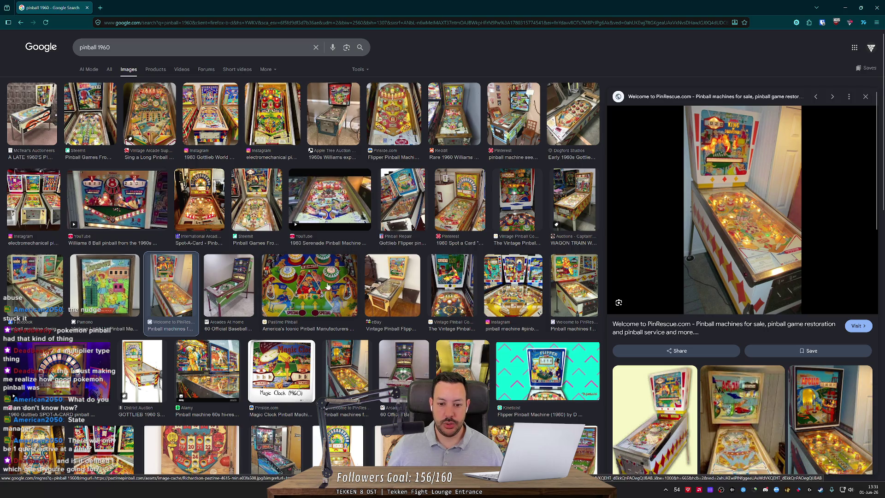
left_click(445, 220)
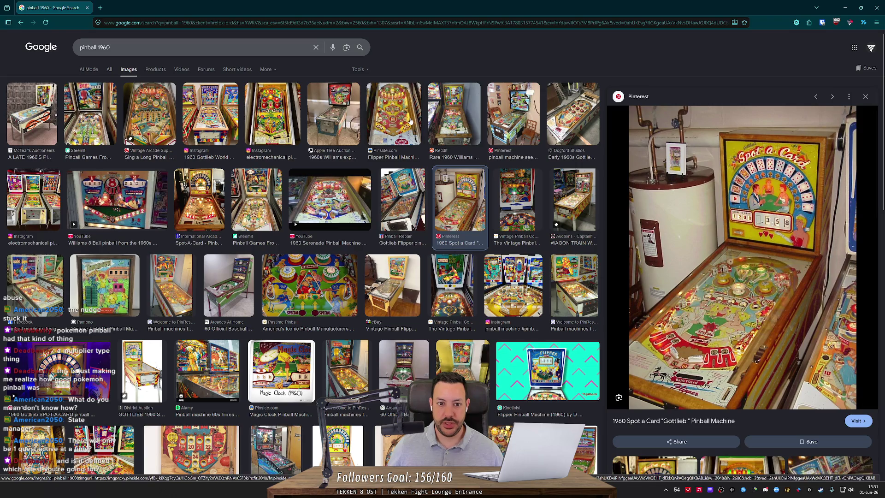
left_click(395, 115)
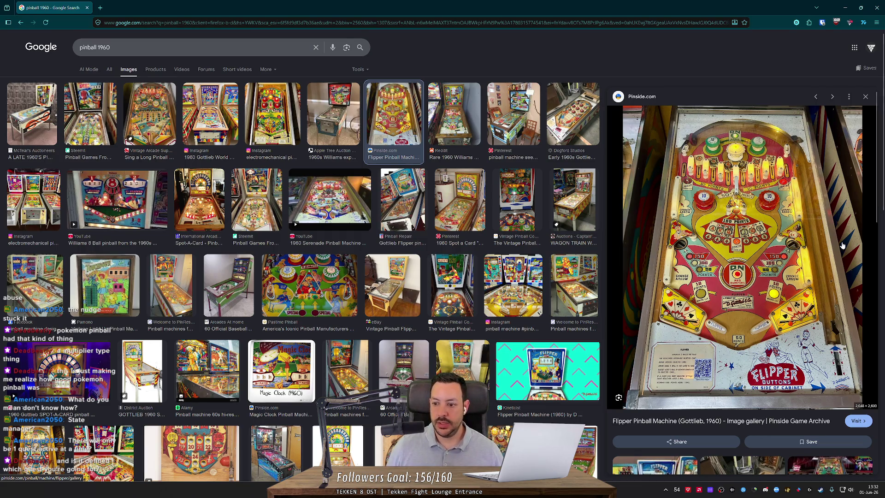
Step: Scroll the image results and minimize the browser to return to Godot
scroll(788, 237, "down", 2)
scroll(788, 237, "up", 2)
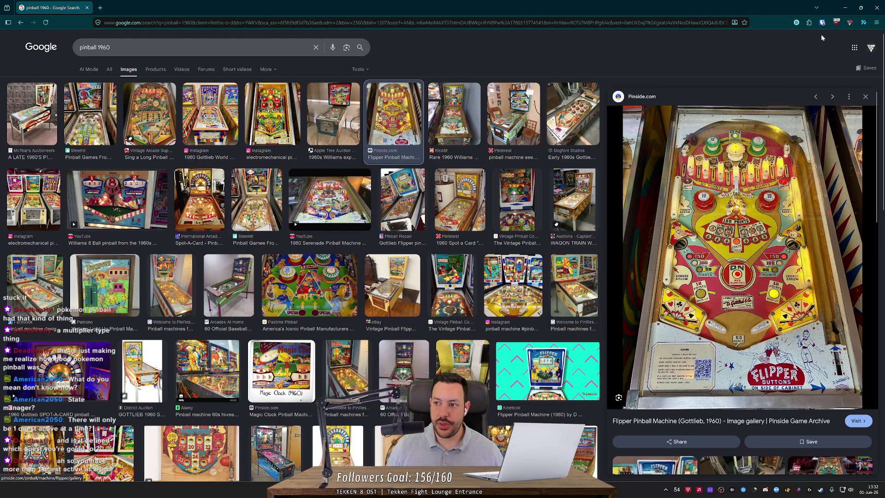
left_click(845, 7)
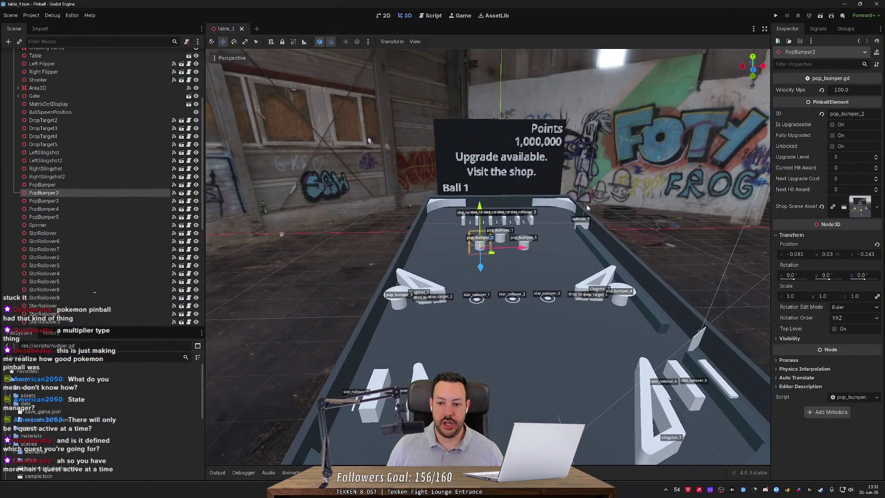
left_click_drag(586, 204, 623, 240)
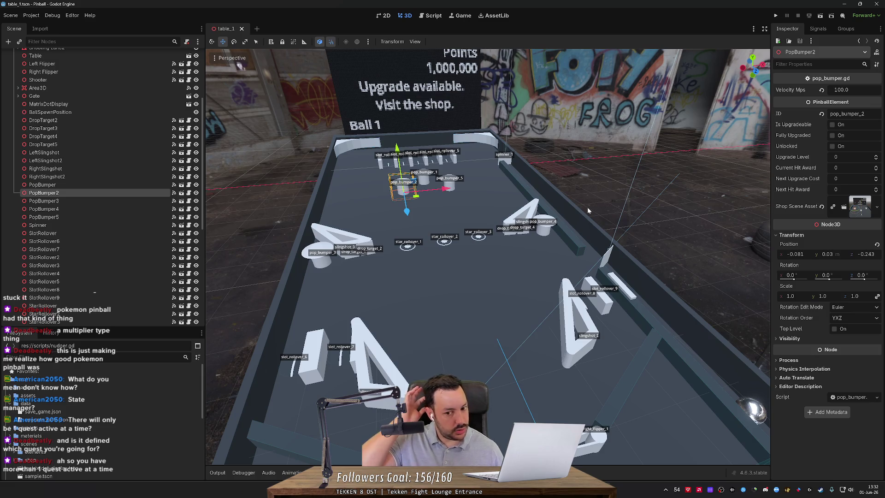
scroll(588, 210, "down", 5)
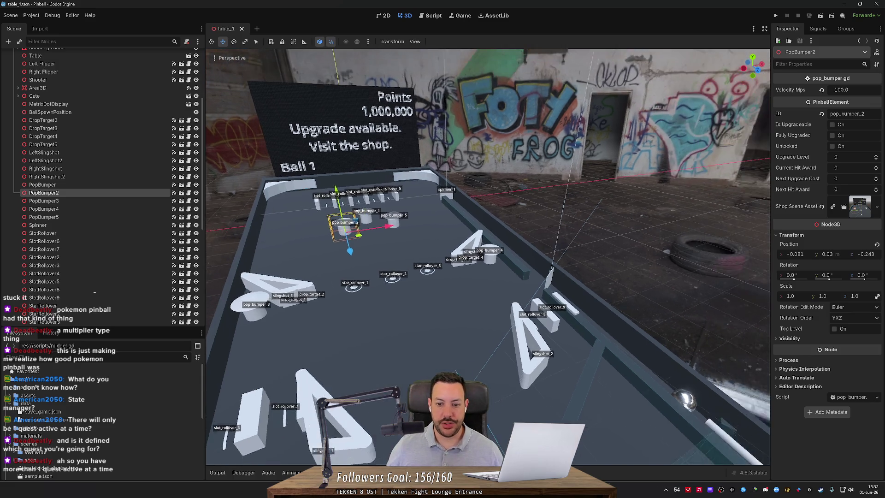
left_click_drag(588, 211, 272, 130)
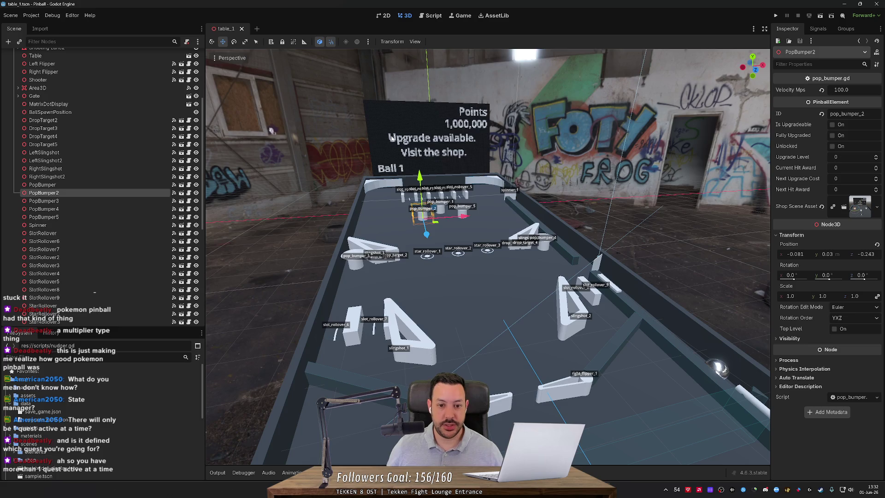
left_click_drag(349, 133, 397, 210)
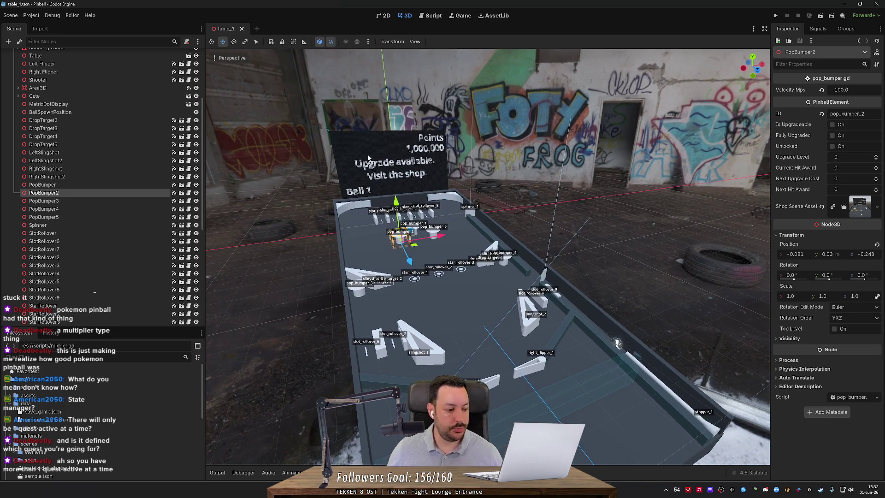
scroll(454, 147, "up", 3)
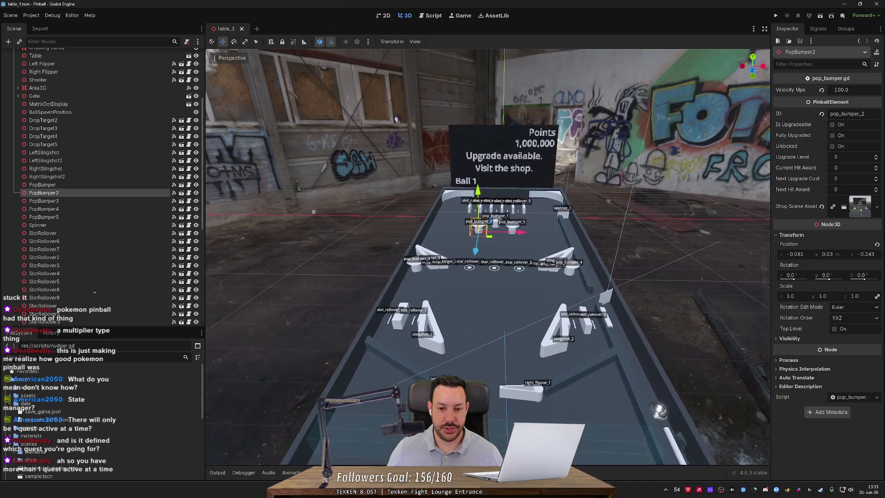
key("alt+Tab")
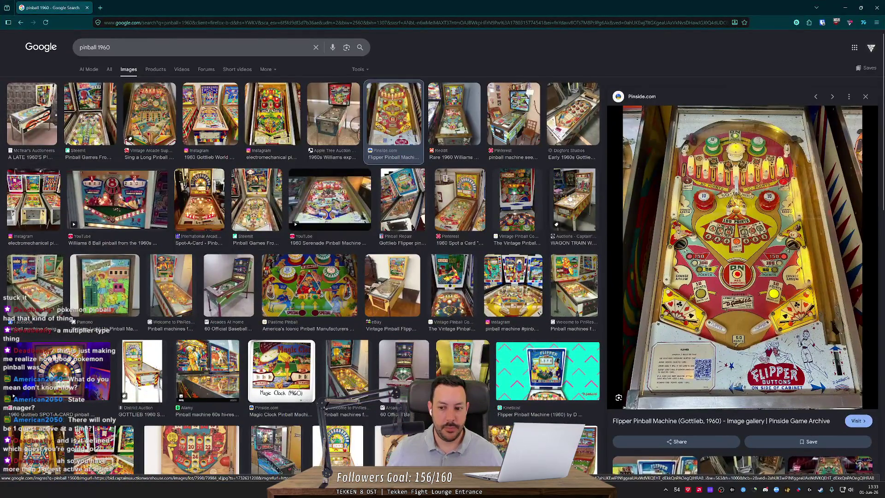
key("alt+Tab")
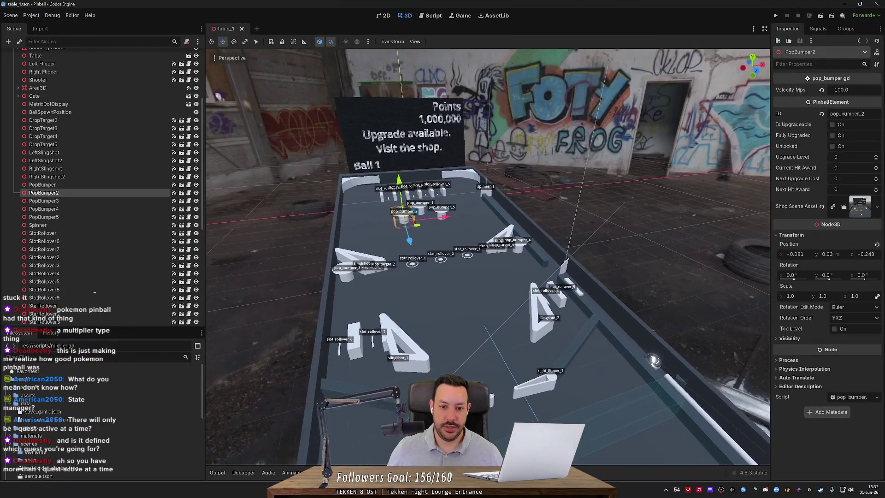
key("alt+Tab")
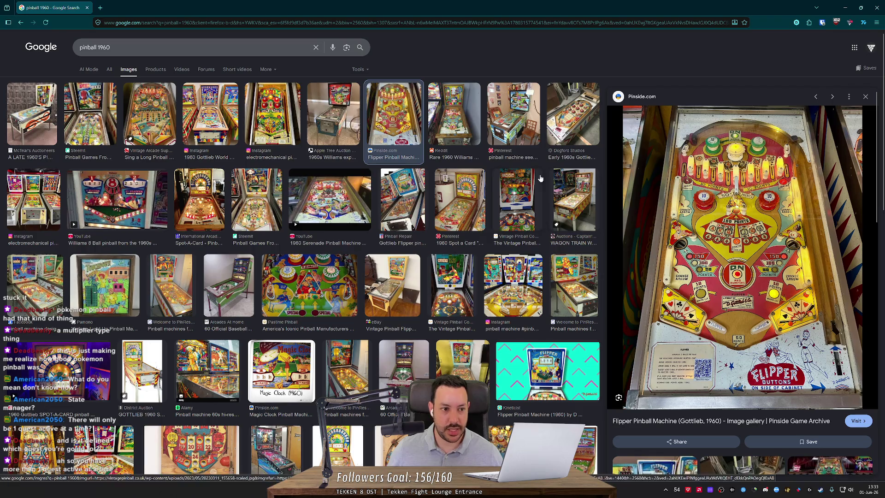
left_click(103, 47)
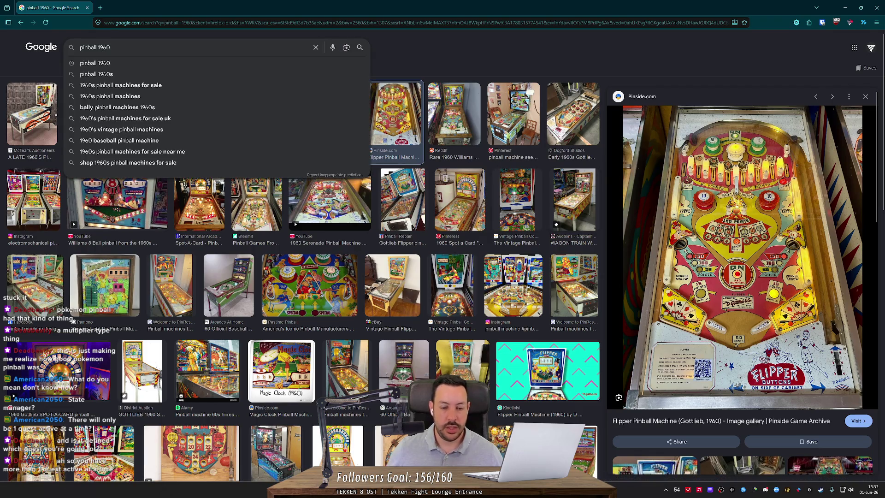
key("BackSpace")
type("8")
key("Return")
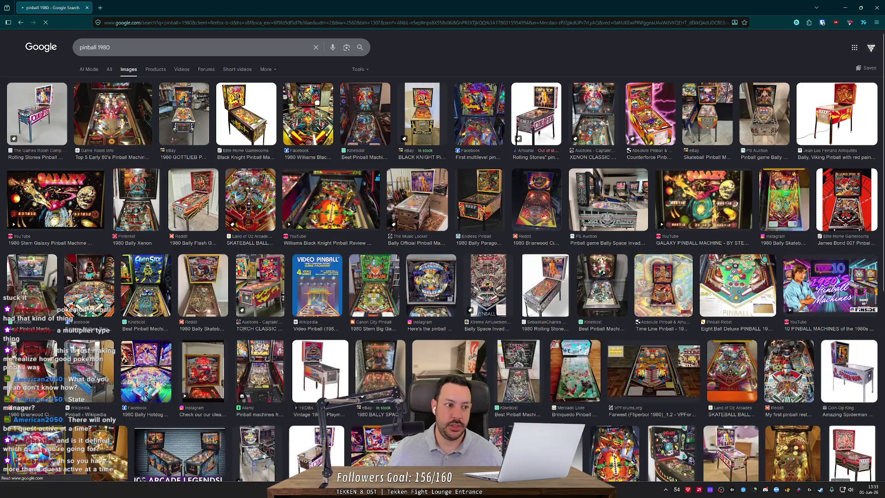
left_click(19, 223)
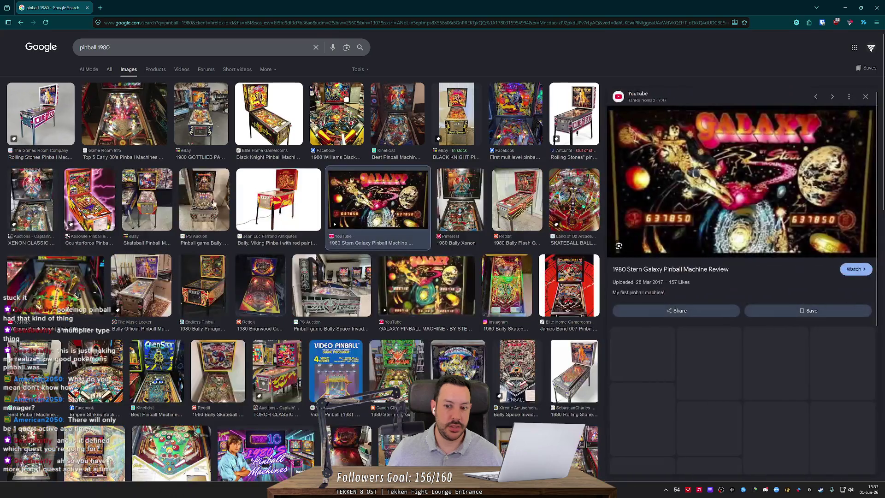
left_click(412, 145)
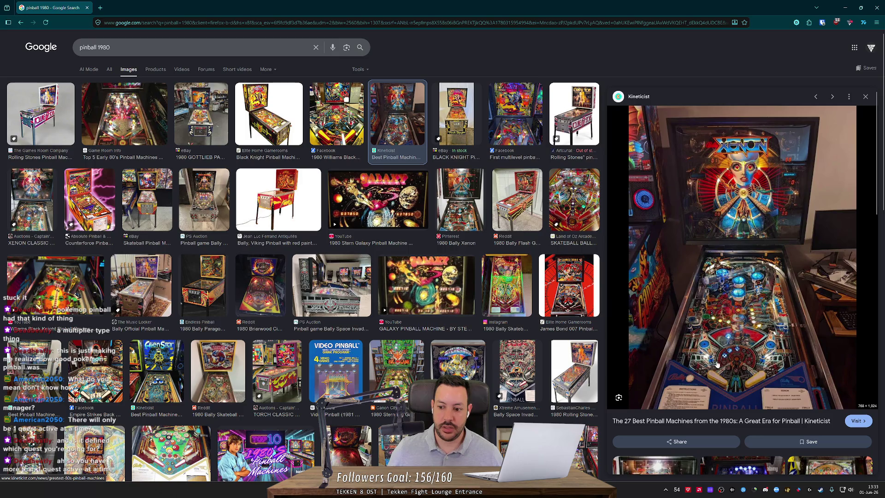
left_click(330, 295)
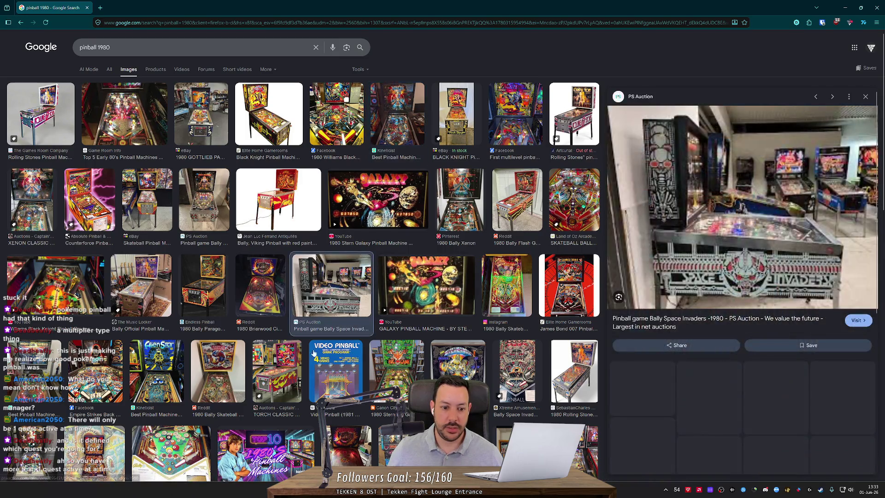
left_click(277, 367)
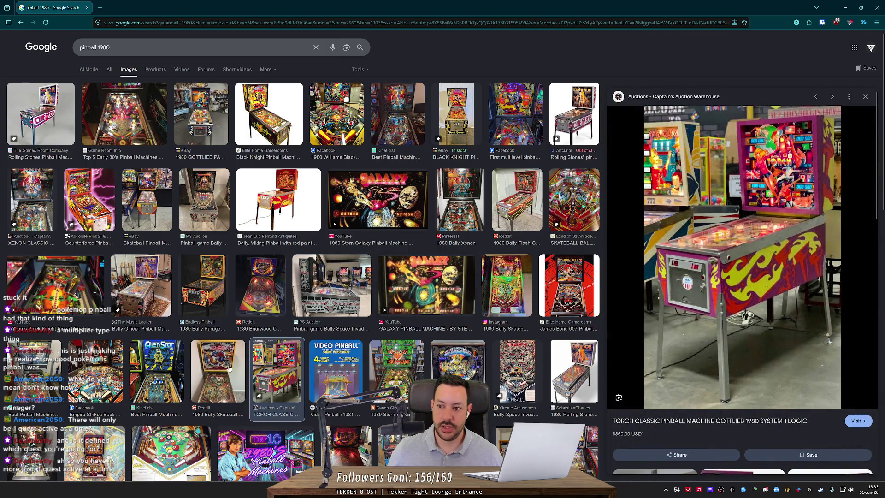
left_click(228, 368)
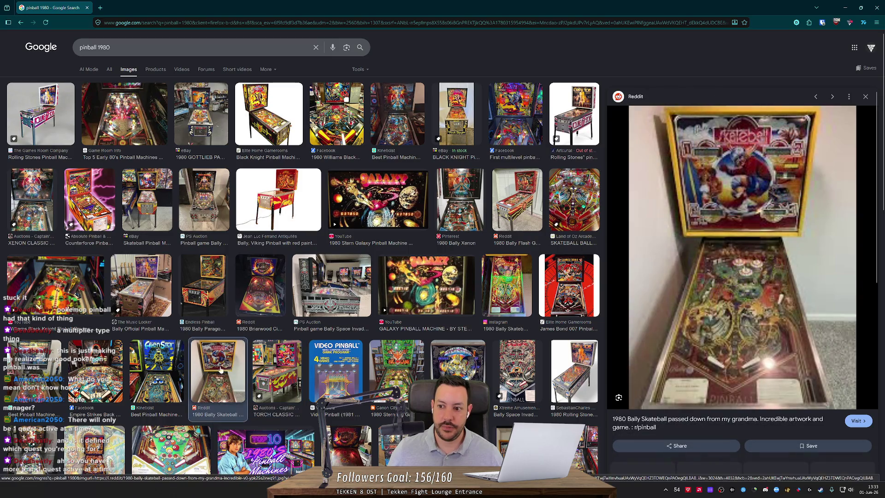
left_click(280, 371)
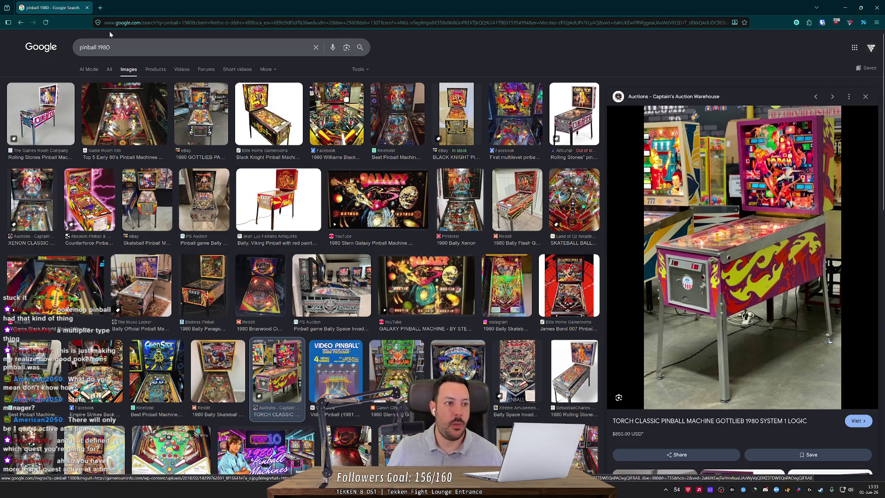
left_click(110, 47)
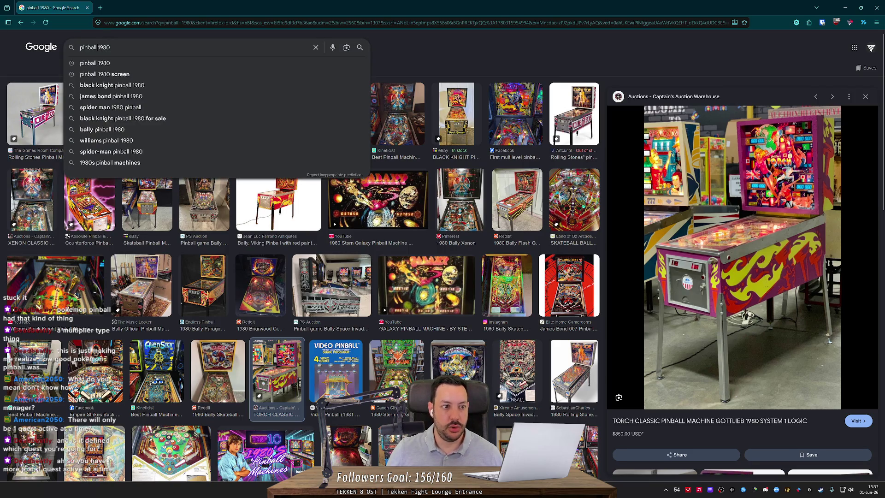
double_click(104, 47)
type("2000")
key("Return")
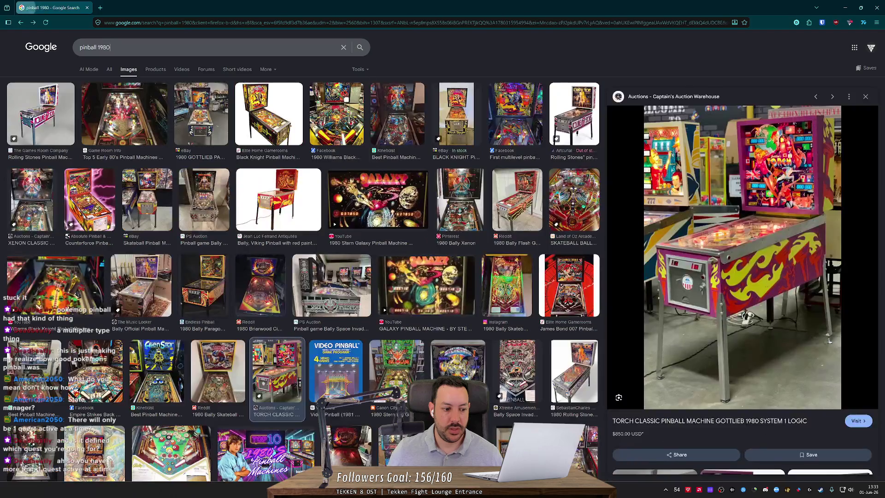
key("alt+Left")
key("alt+Left")
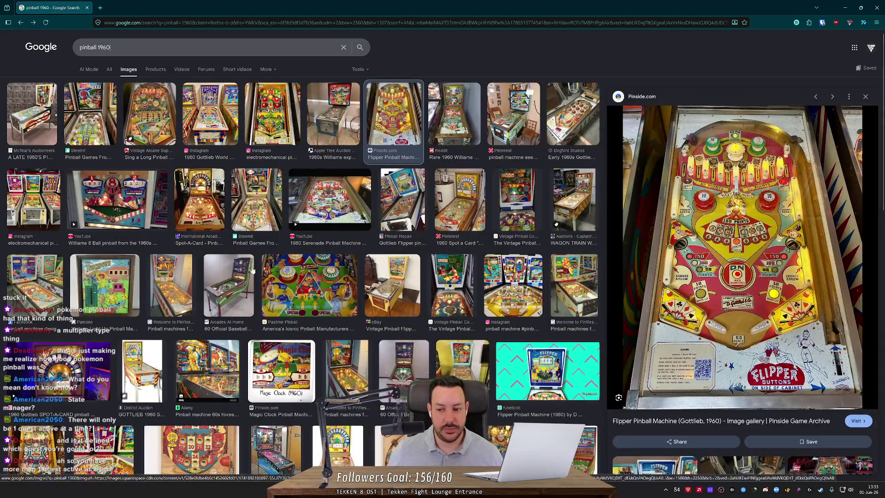
left_click(845, 7)
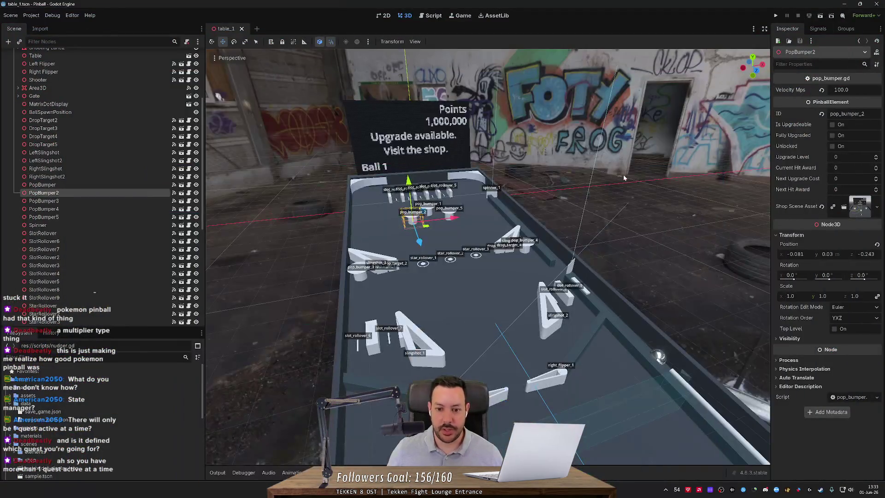
scroll(622, 182, "up", 2)
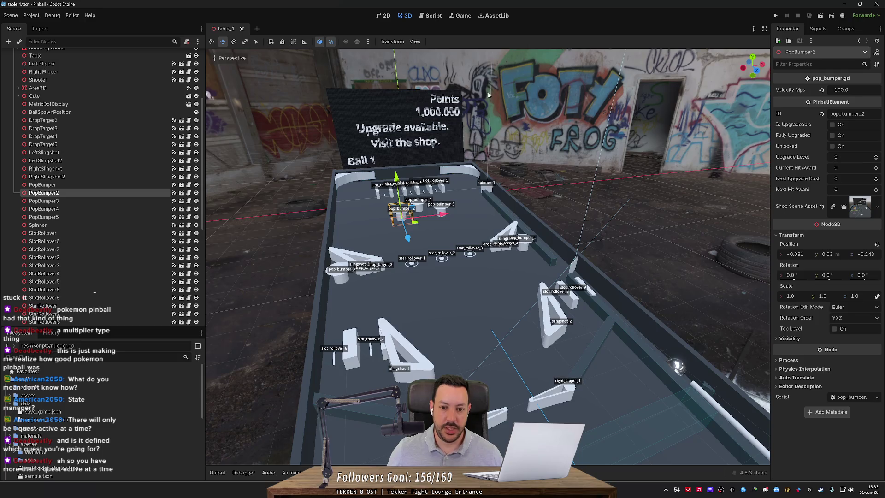
key("alt+Tab")
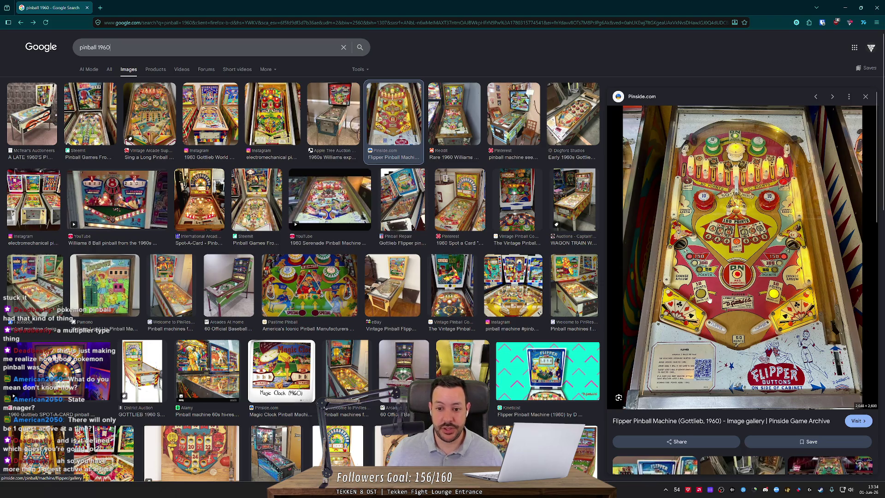
key("alt+Tab")
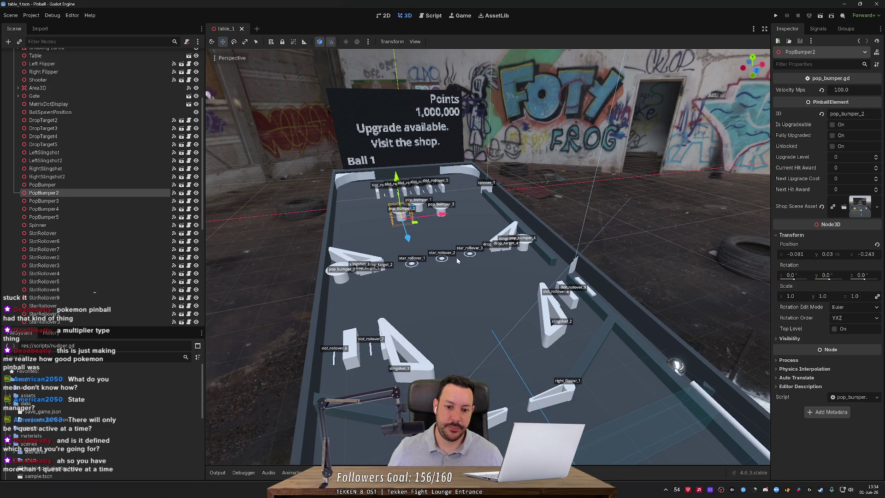
key("alt+Tab")
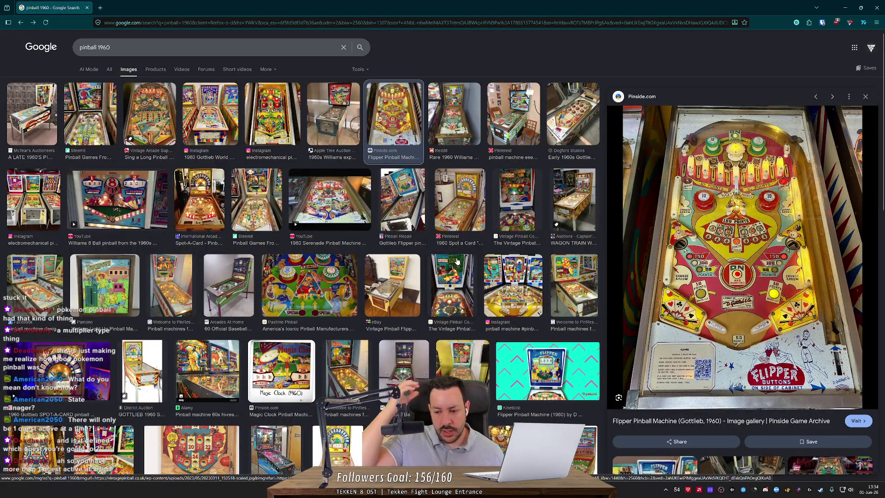
key("alt+Tab")
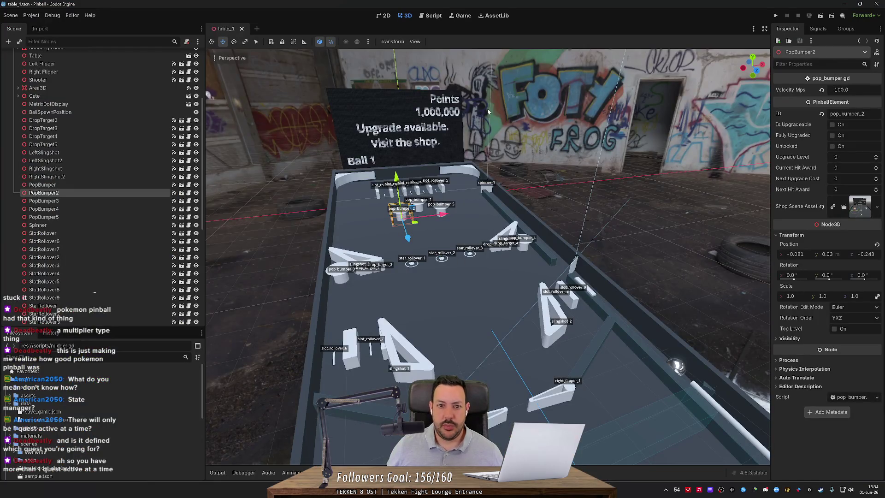
left_click_drag(663, 92, 663, 138)
left_click_drag(211, 188, 323, 232)
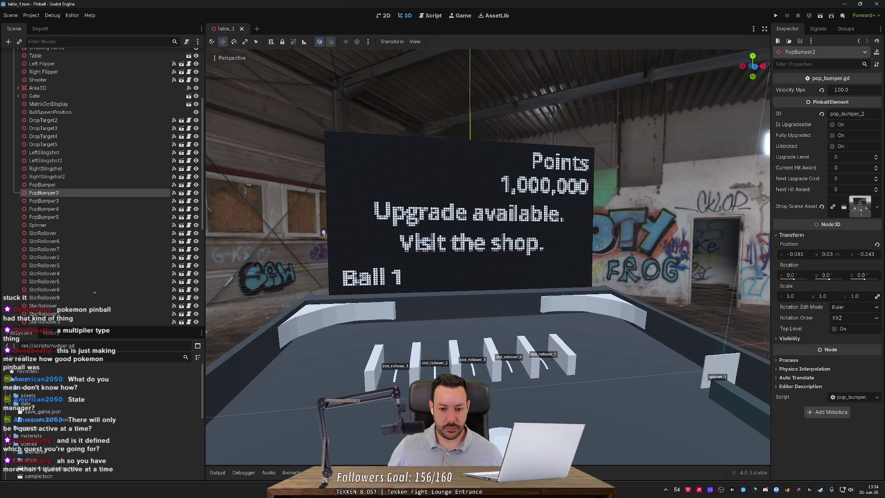
mouse_move(324, 233)
left_mouse_down()
mouse_move(304, 165)
mouse_move(325, 68)
left_mouse_up()
key("w")
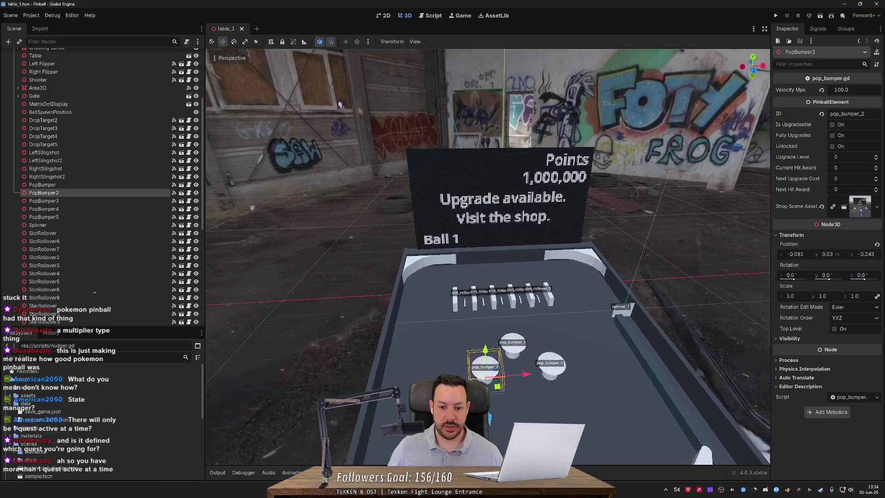
scroll(359, 369, "up", 3)
scroll(358, 368, "down", 2)
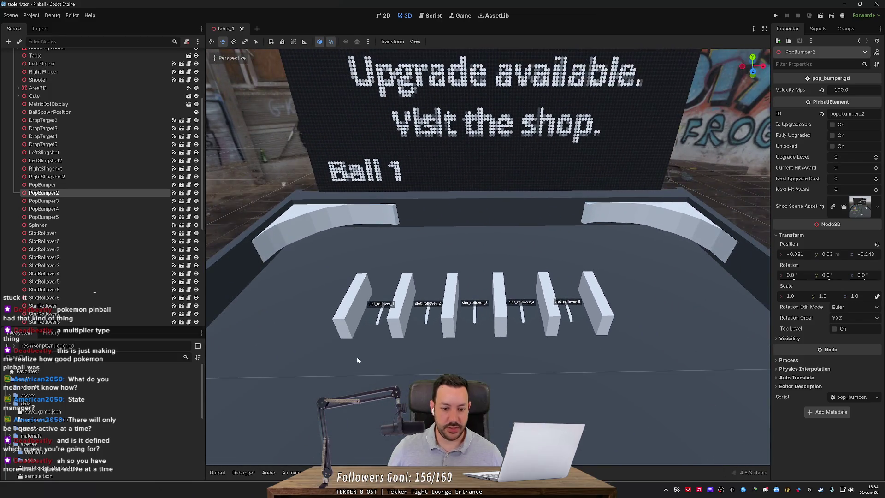
scroll(359, 369, "up", 3)
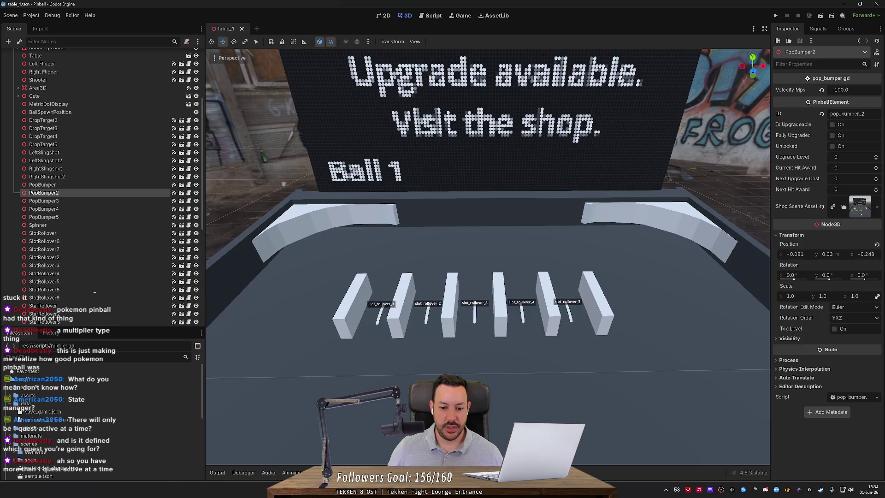
key("a")
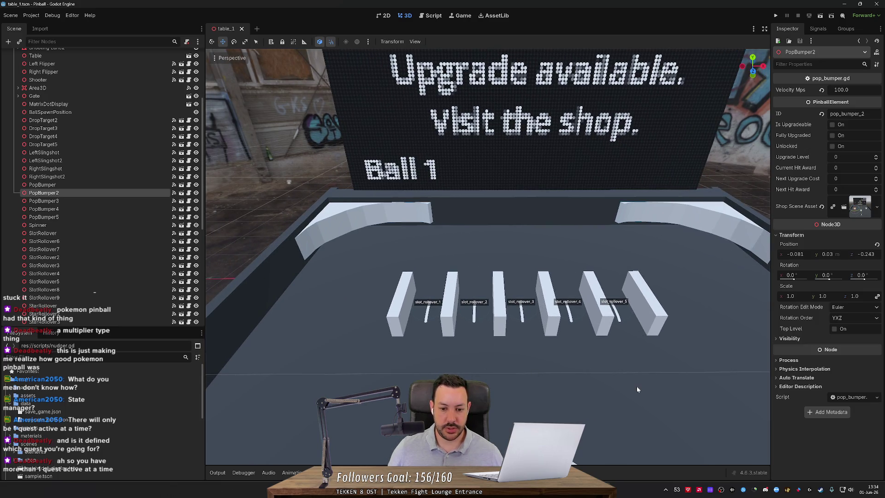
key("s")
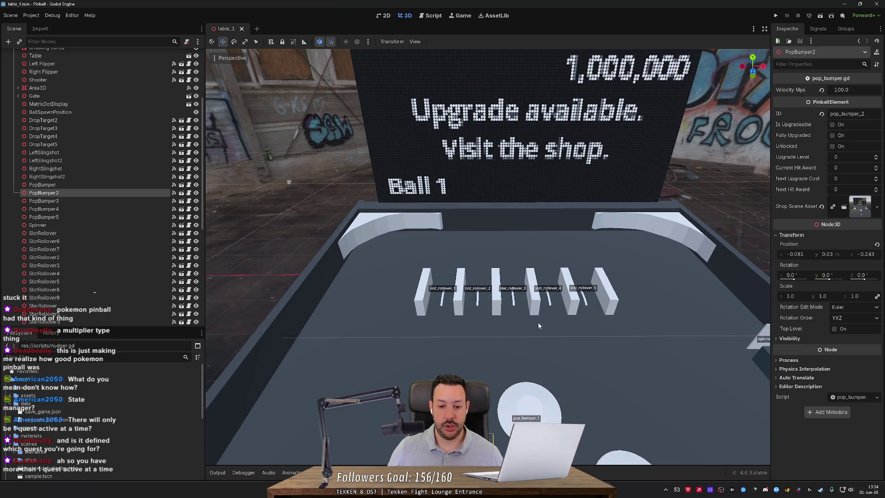
left_click(480, 300)
left_click(442, 300)
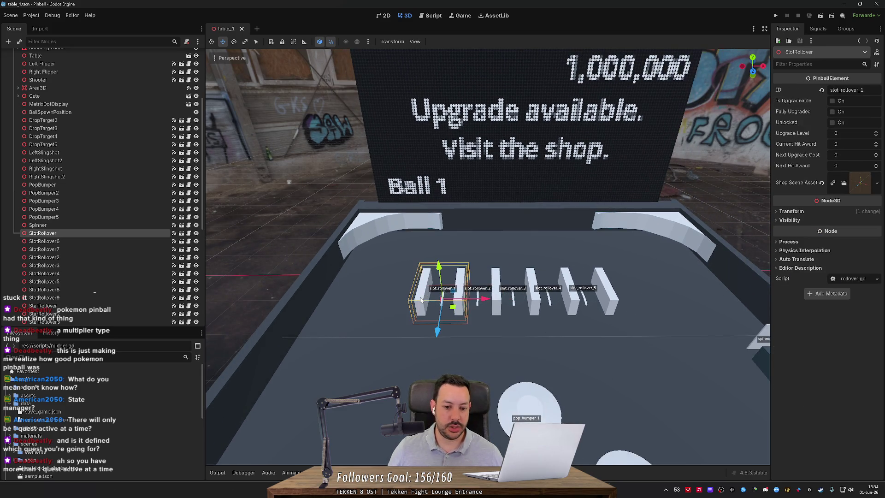
left_click(534, 299)
left_click(572, 300)
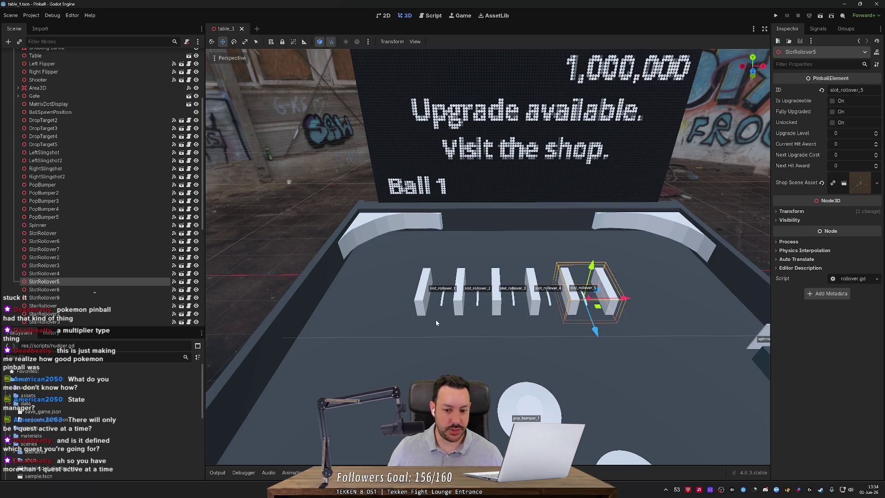
left_click(374, 330)
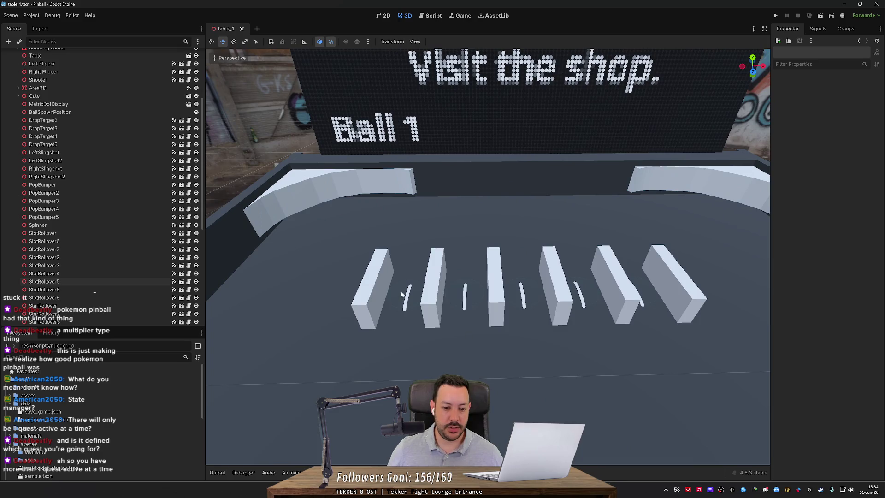
left_click(381, 290)
left_click(451, 351)
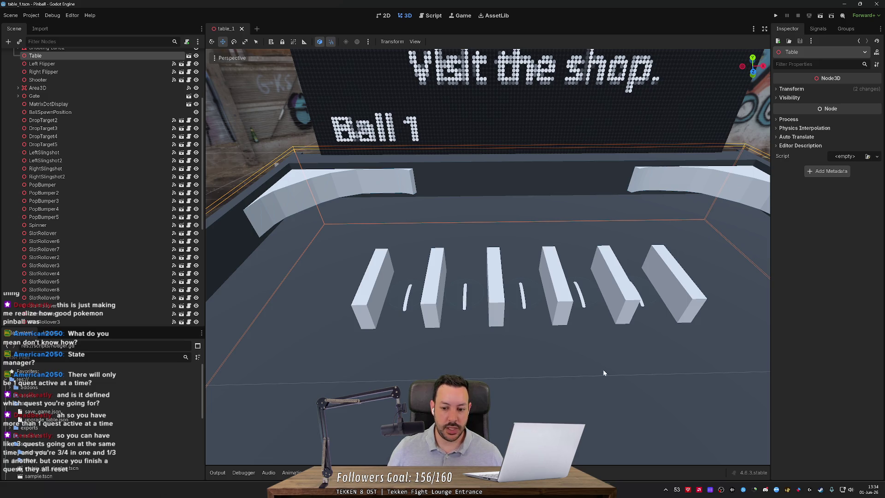
scroll(683, 371, "down", 1)
scroll(661, 366, "down", 2)
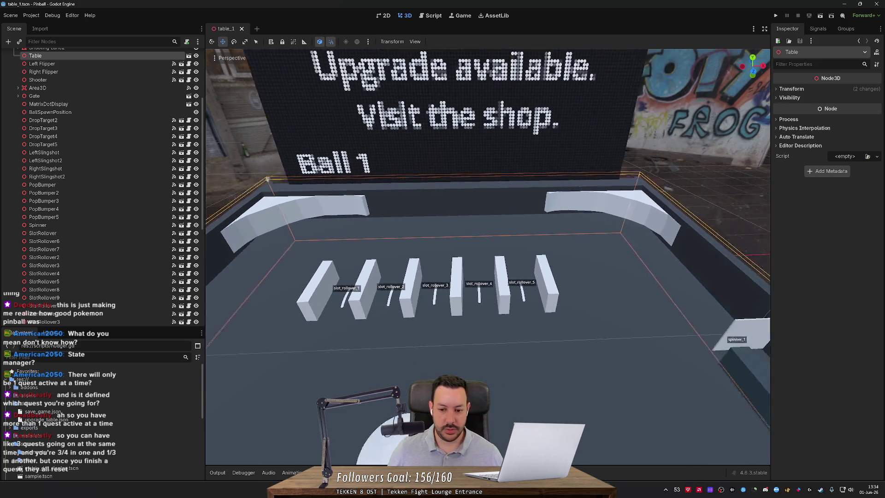
scroll(659, 364, "up", 3)
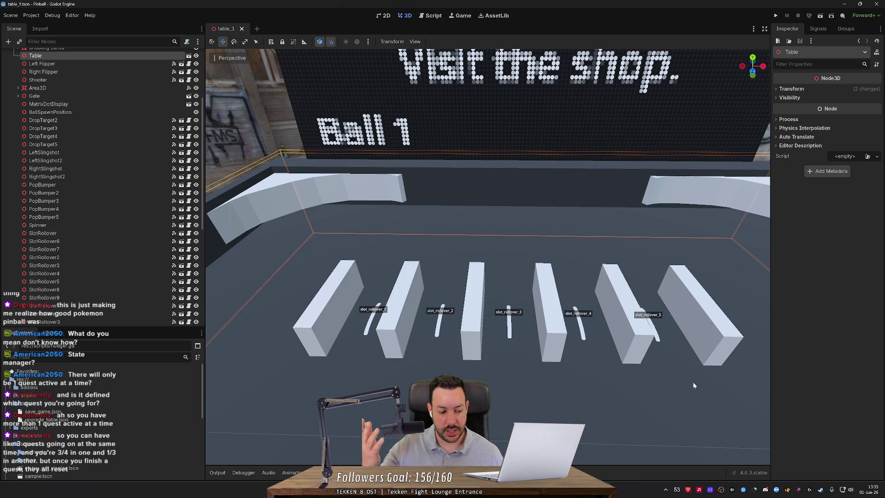
scroll(689, 383, "down", 3)
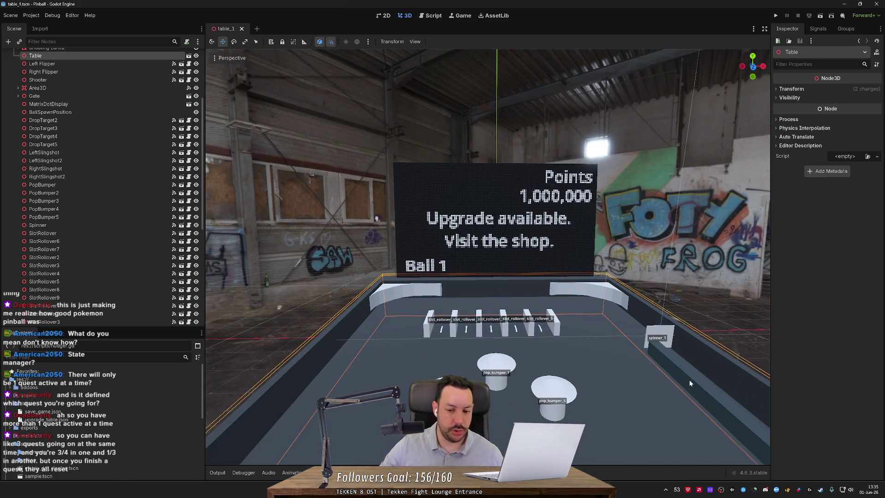
scroll(615, 346, "down", 3)
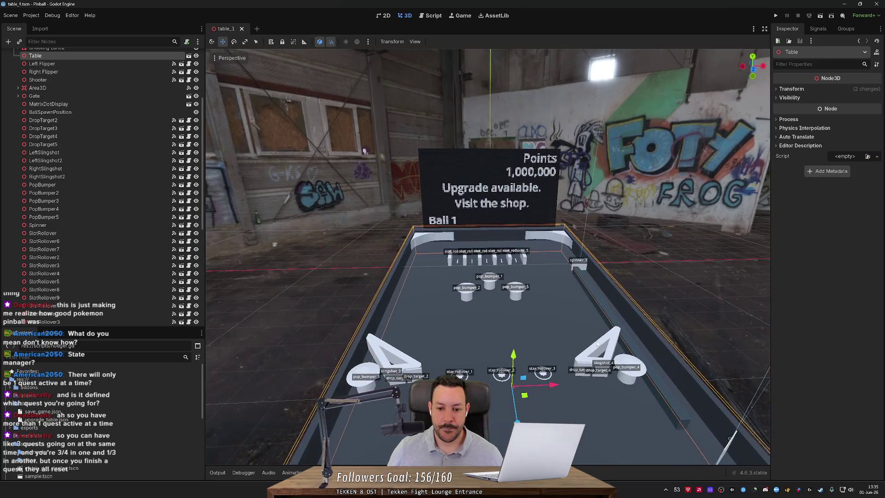
scroll(488, 258, "up", 3)
scroll(468, 286, "up", 2)
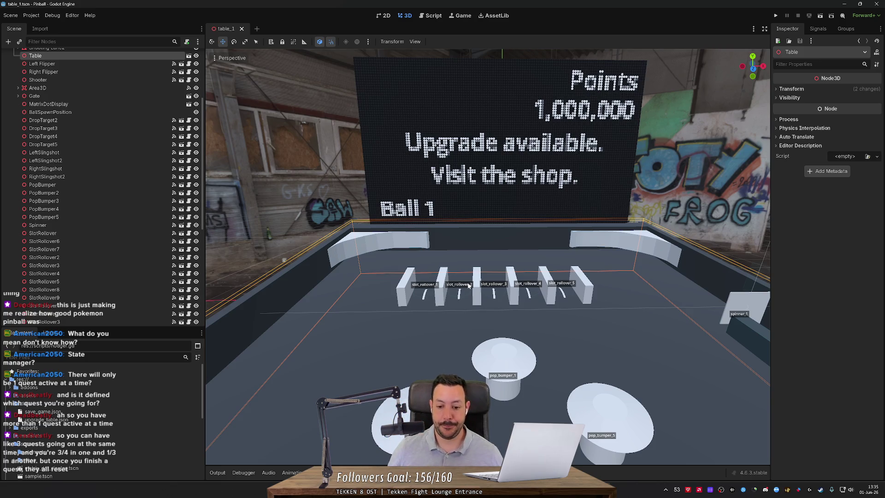
scroll(469, 286, "down", 3)
scroll(469, 286, "up", 4)
scroll(622, 408, "up", 2)
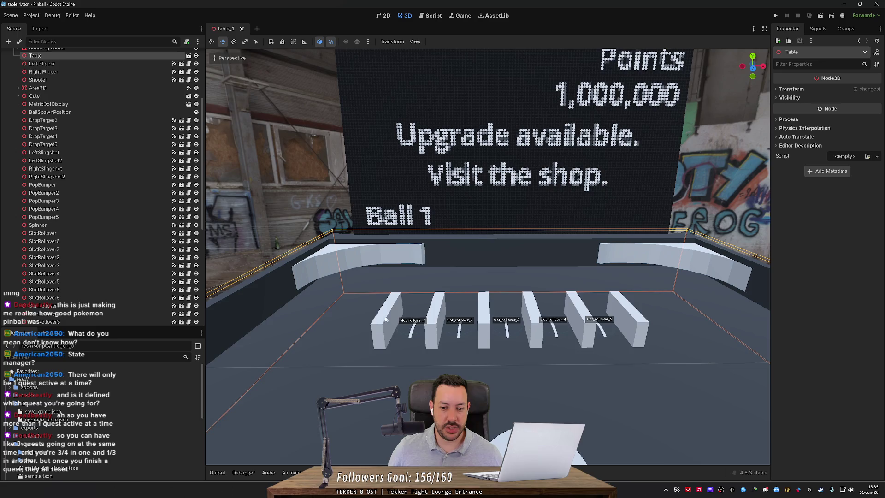
scroll(397, 340, "down", 5)
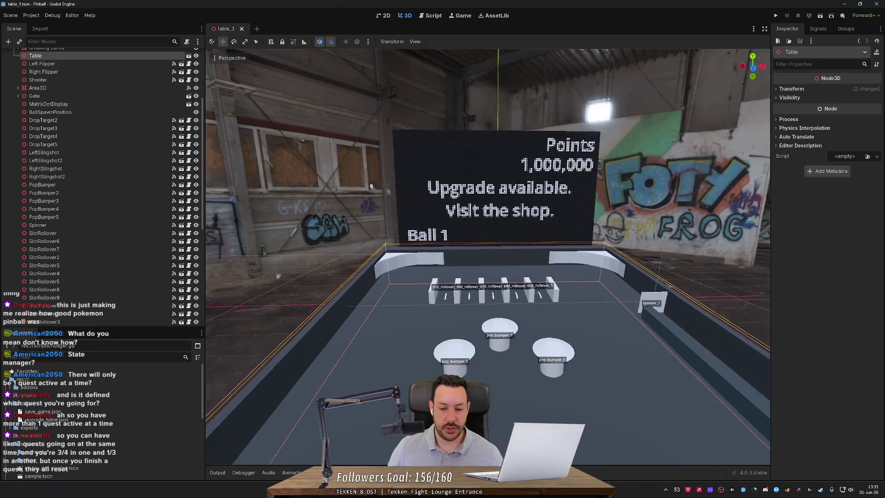
left_click_drag(530, 258, 596, 312)
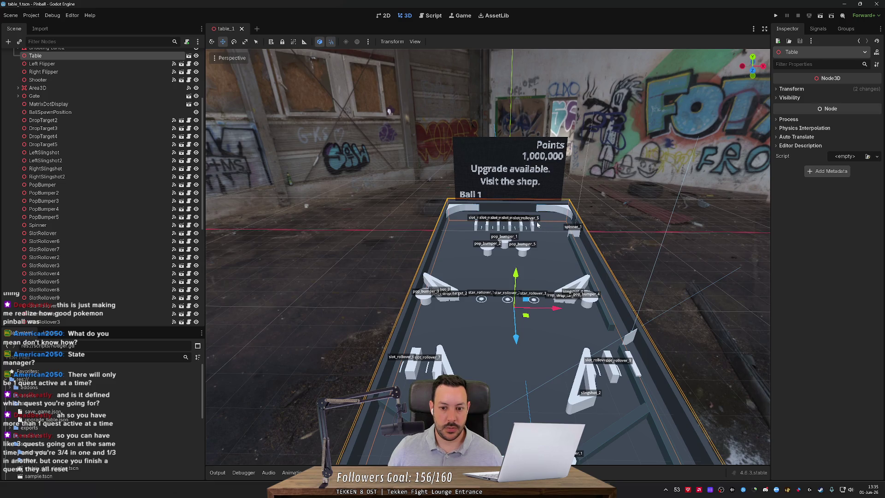
scroll(484, 231, "up", 4)
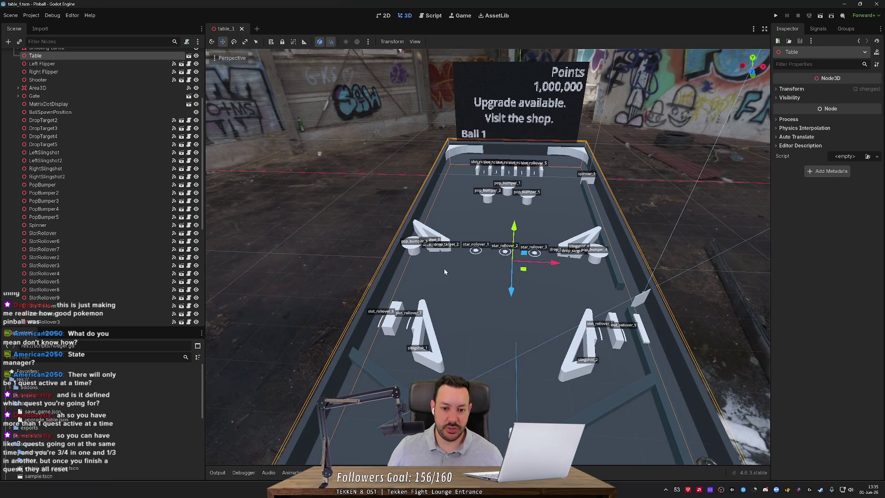
scroll(444, 269, "up", 5)
scroll(428, 294, "up", 3)
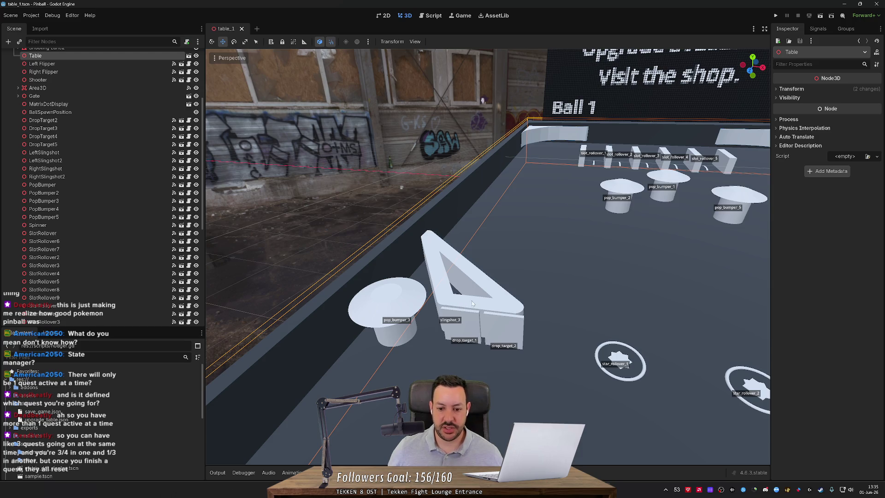
left_click_drag(454, 302, 554, 308)
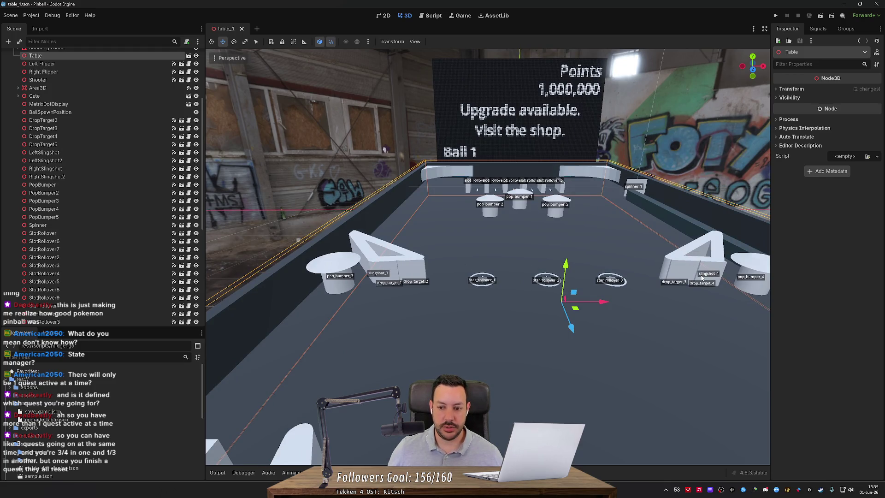
scroll(508, 251, "down", 2)
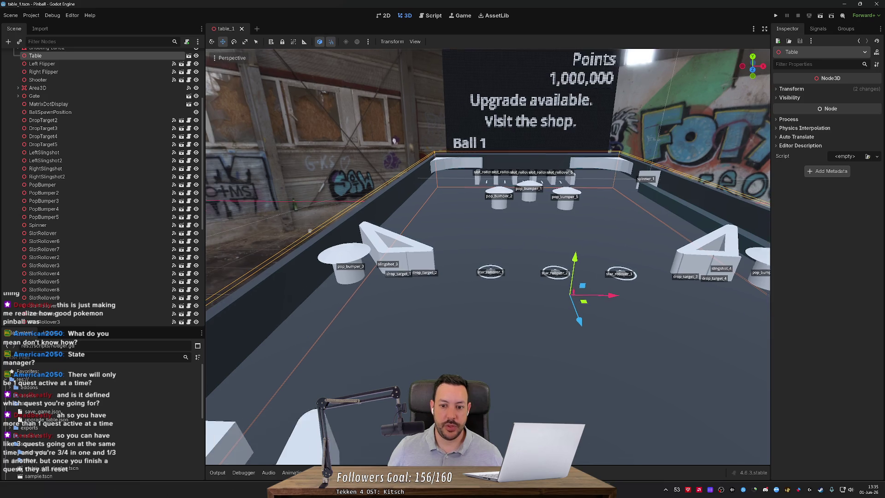
scroll(612, 312, "down", 3)
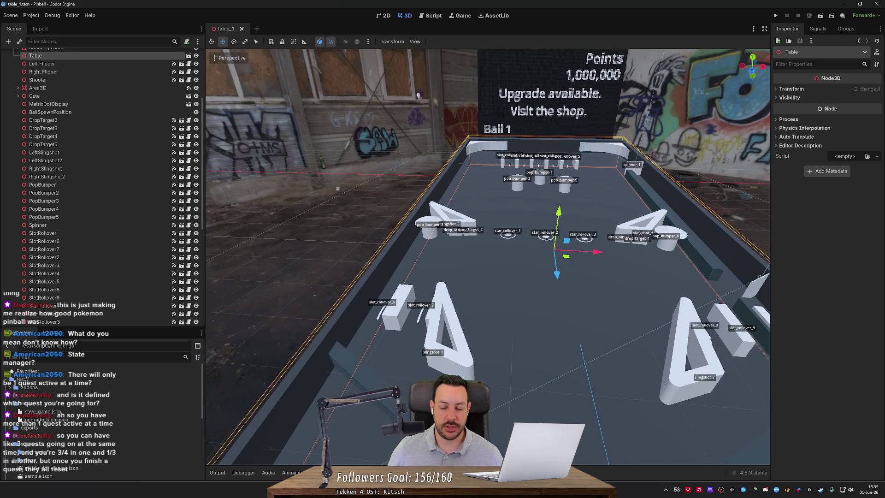
left_click_drag(760, 277, 632, 293)
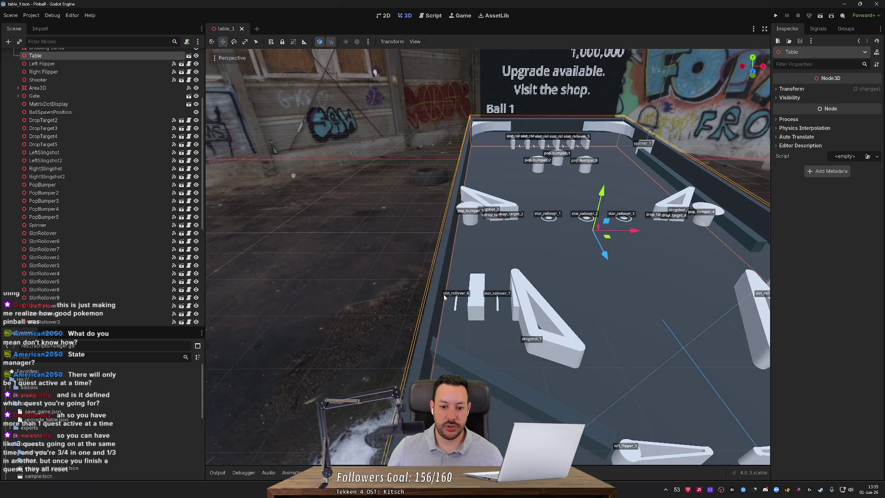
left_click_drag(443, 296, 587, 297)
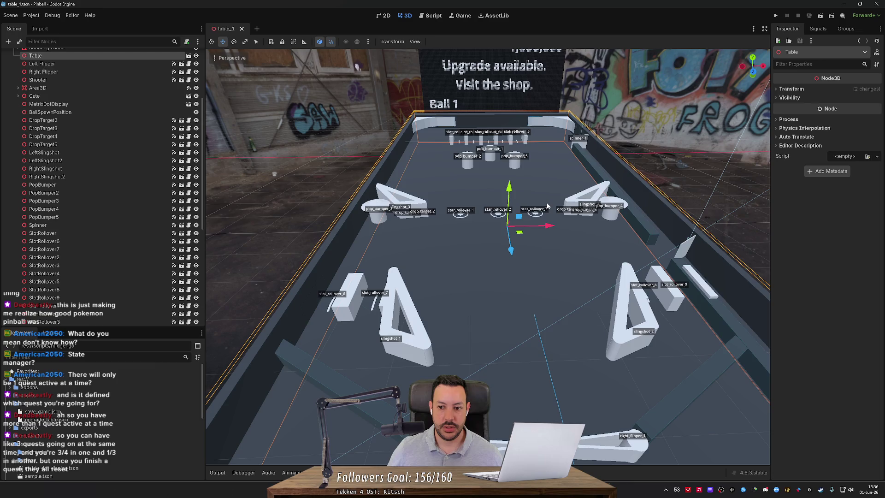
scroll(547, 206, "up", 5)
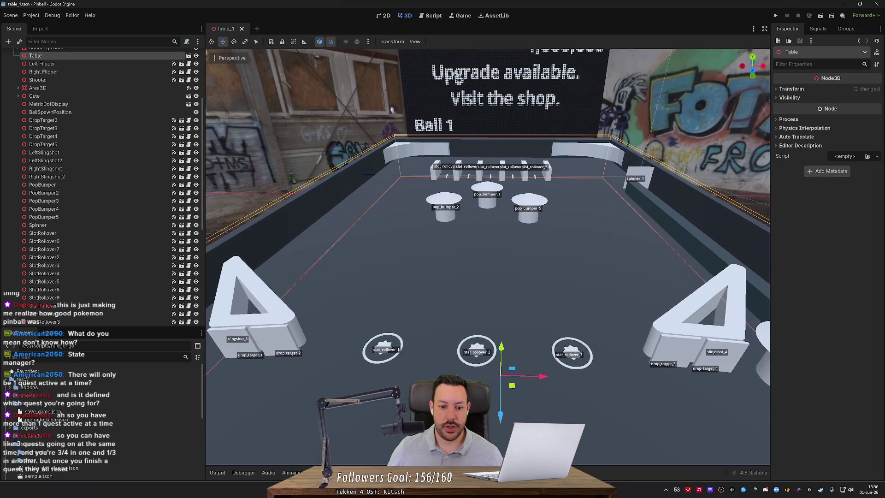
right_click(532, 349)
key("w")
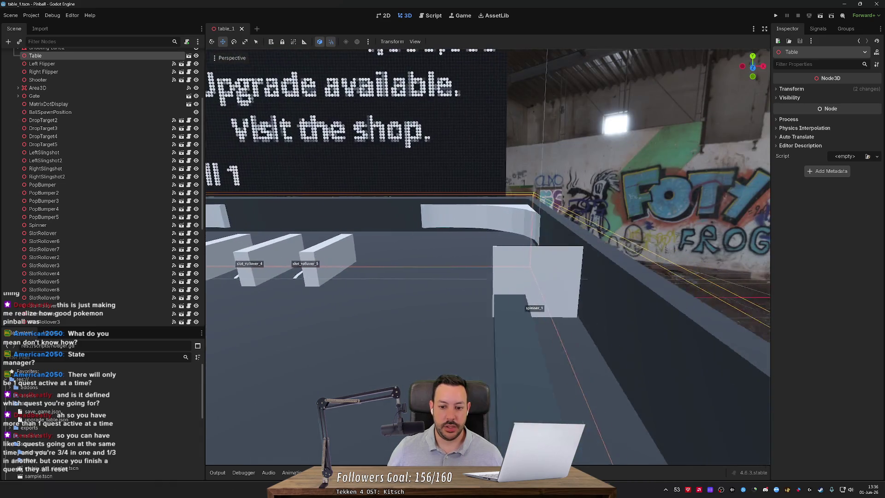
key("s")
right_click(519, 292)
key("s")
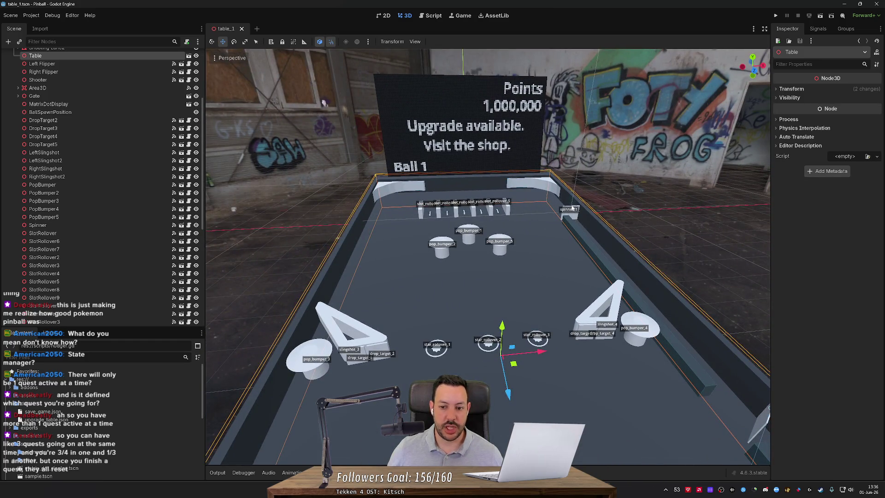
scroll(583, 220, "up", 2)
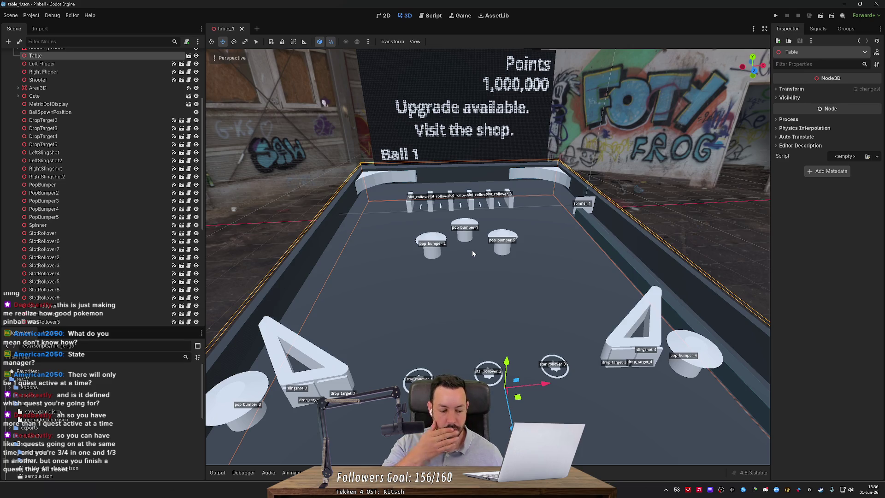
scroll(473, 254, "down", 5)
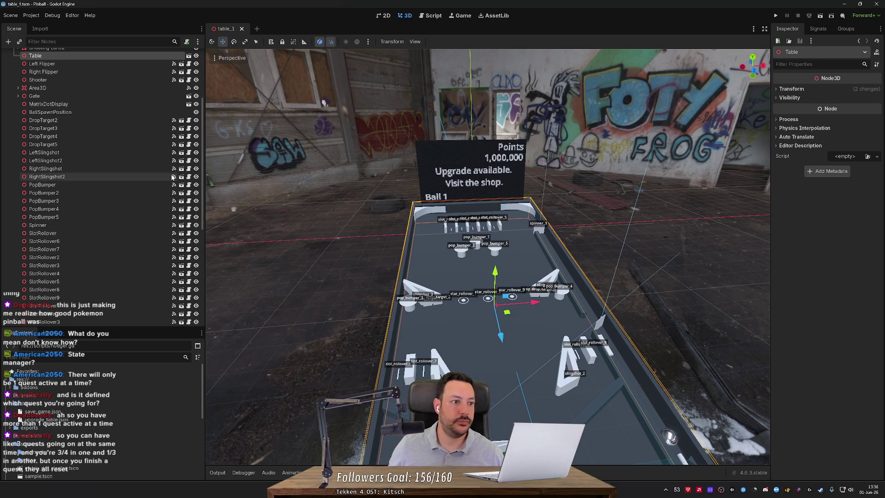
scroll(154, 177, "up", 5)
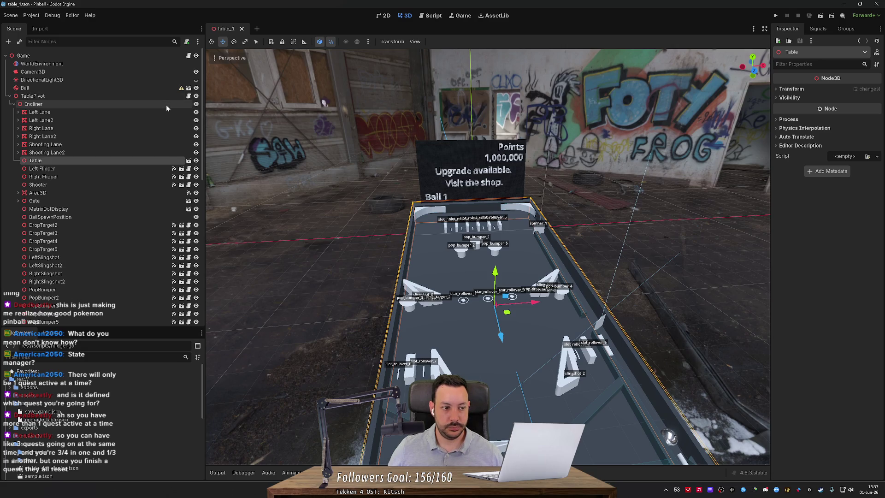
Step: Rename the Incliner node to Playfield
left_click(166, 105)
key("F2")
type("Play")
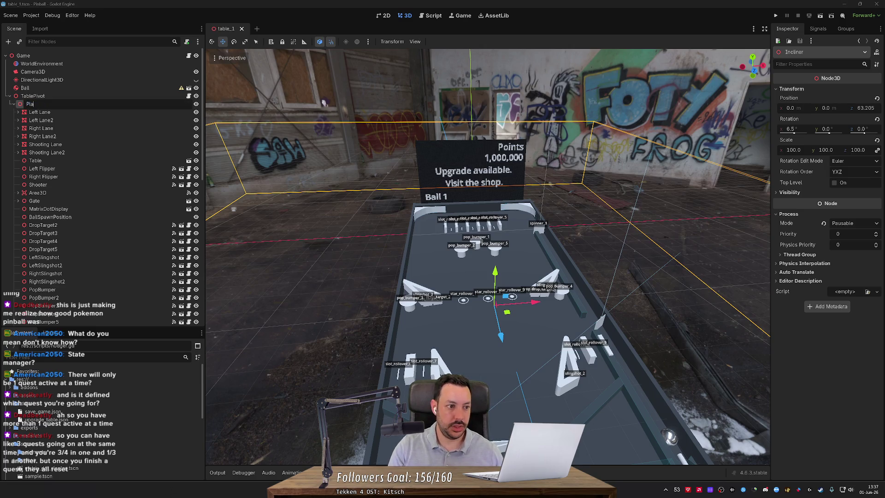
type("field")
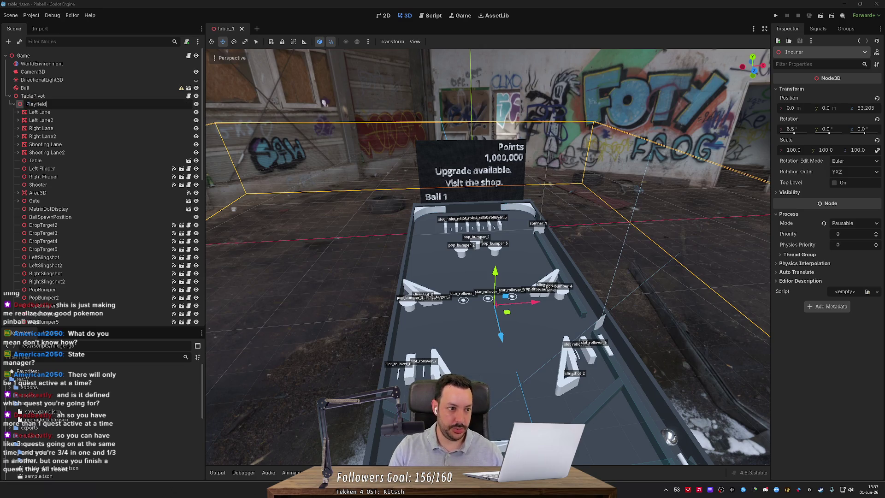
key("Return")
Step: Attach a new script to Playfield at res://scenes/table_1.gd
right_click(166, 104)
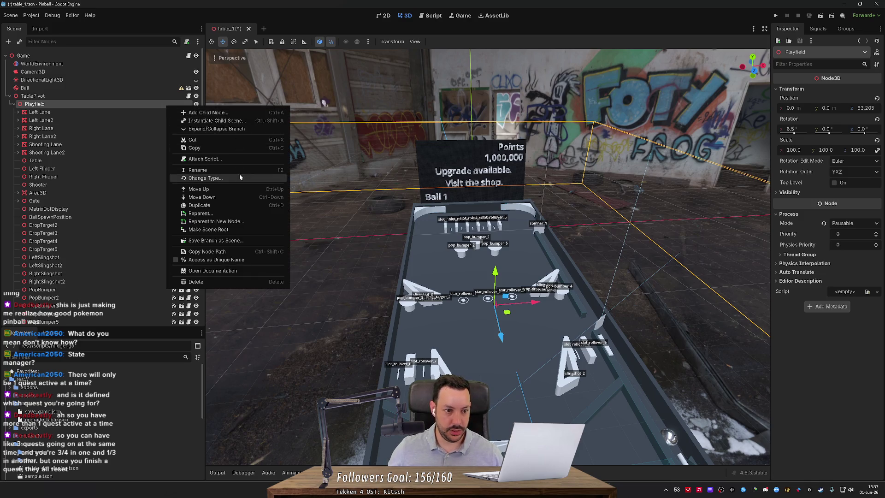
left_click(245, 159)
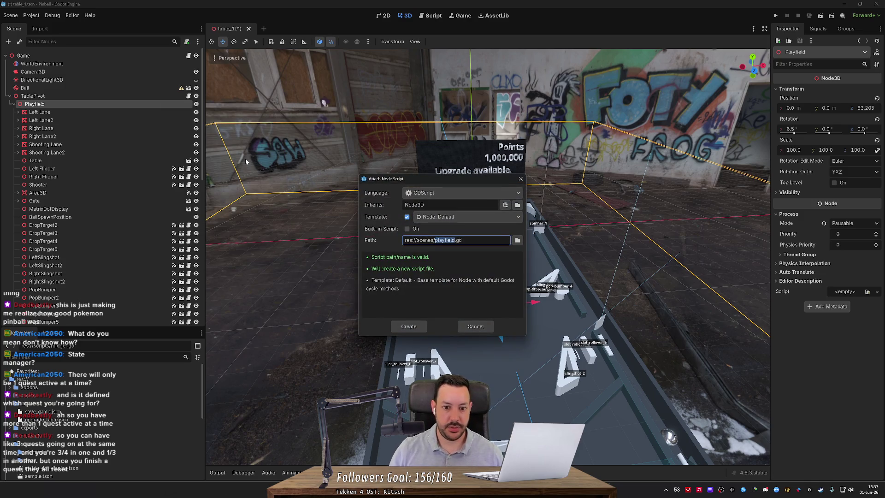
key("Right")
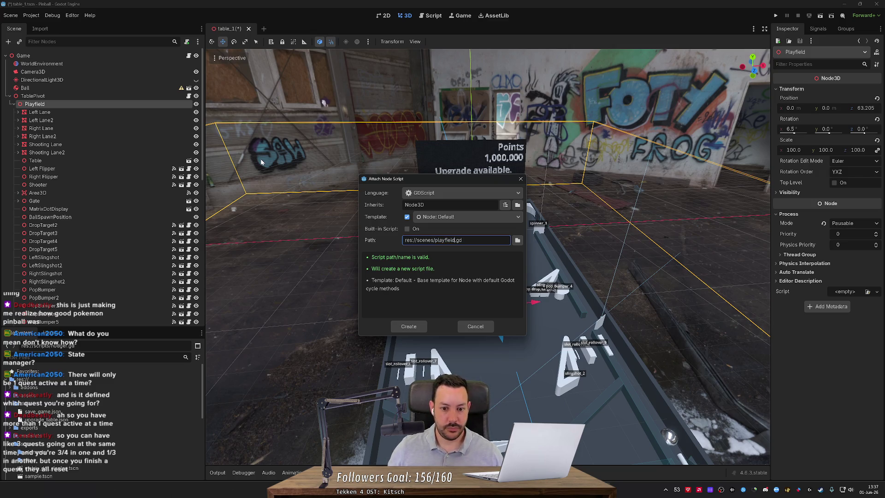
key("ctrl+shift+Left")
type("table_1")
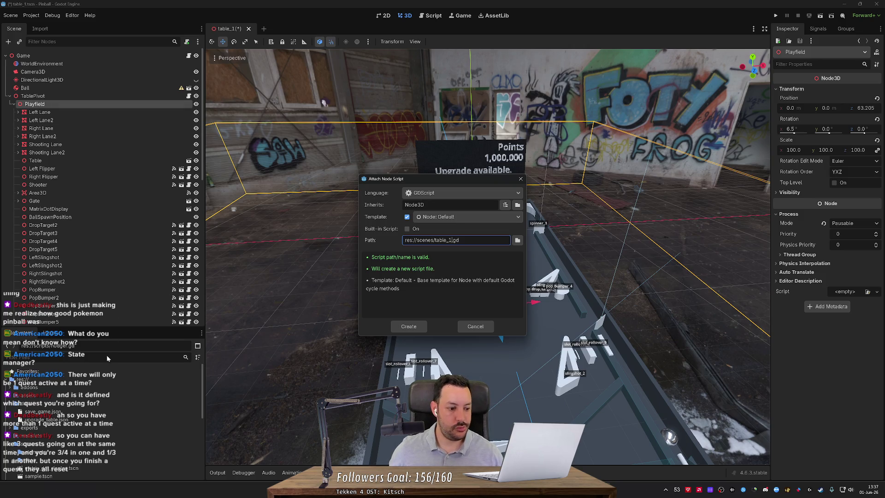
left_click(408, 326)
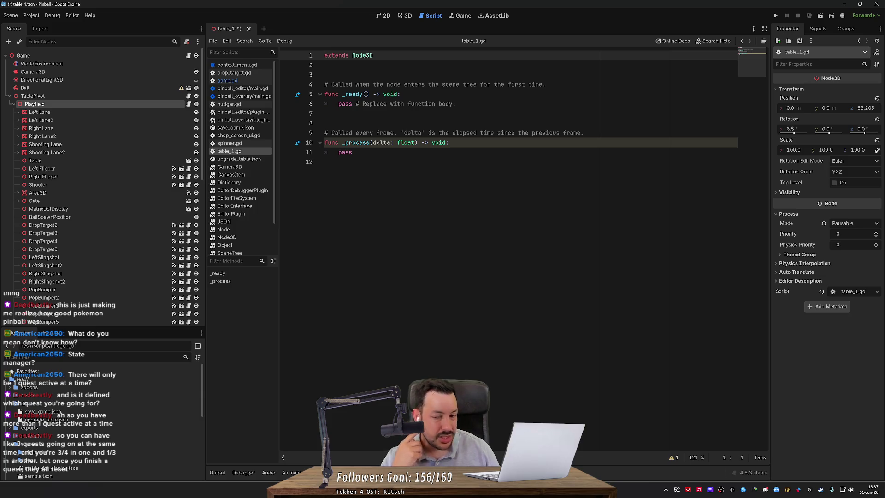
Step: Return to the 3D workspace, glance at the 1960 pinball images, and orbit the table
left_click(464, 16)
left_click(432, 15)
left_click(406, 17)
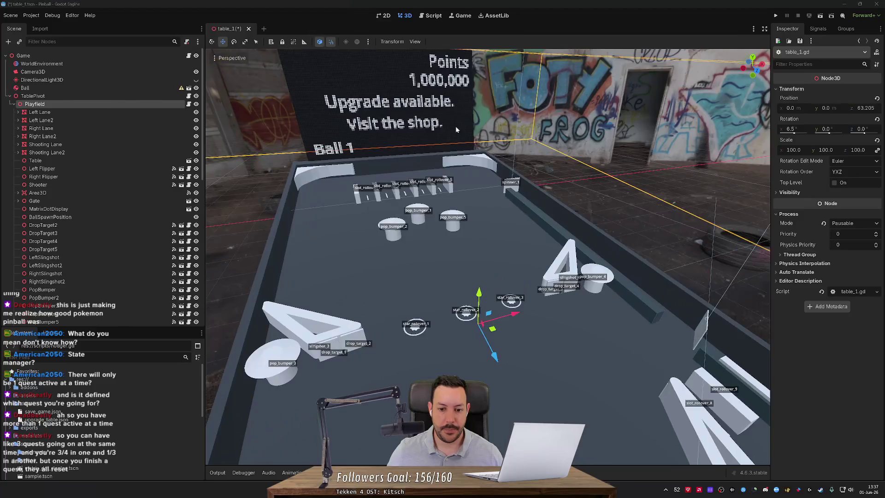
key("alt+Tab")
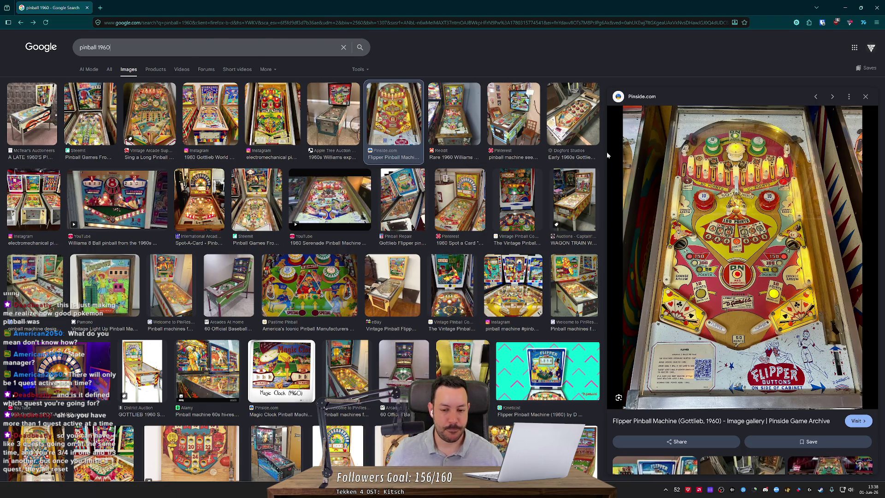
key("alt+Tab")
left_click_drag(566, 157, 547, 155)
Step: Save table_1, view Playfield's table_1.gd script, then select DropTarget3 in the 3D view
key("ctrl+s")
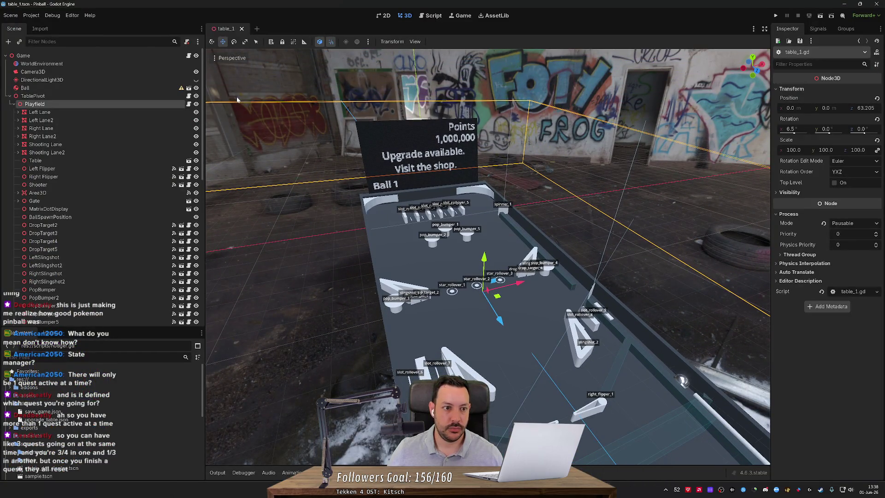
left_click(189, 104)
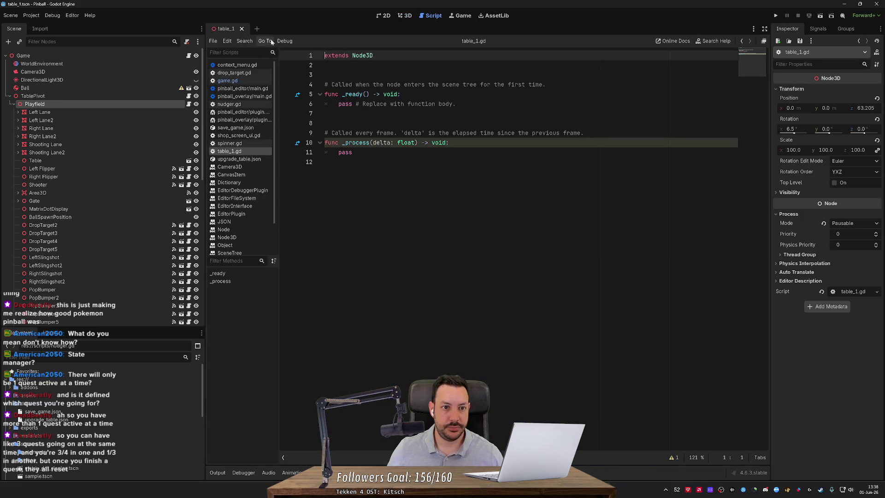
left_click(404, 17)
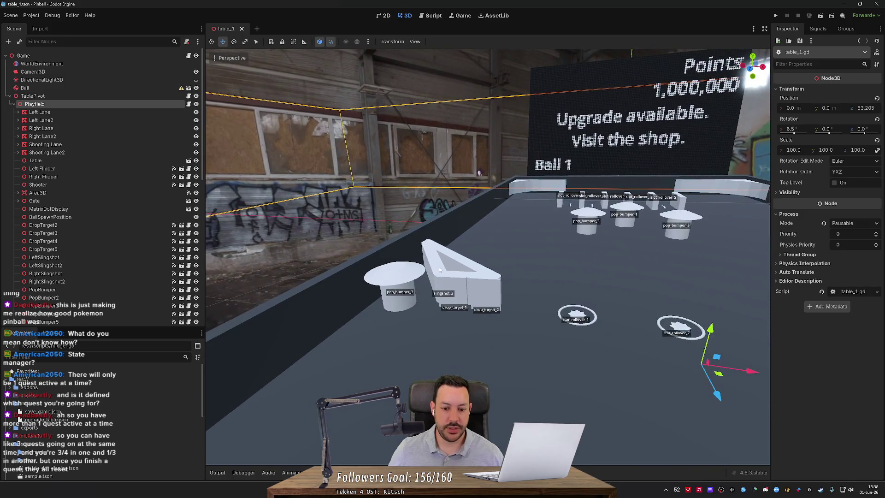
left_click(492, 283)
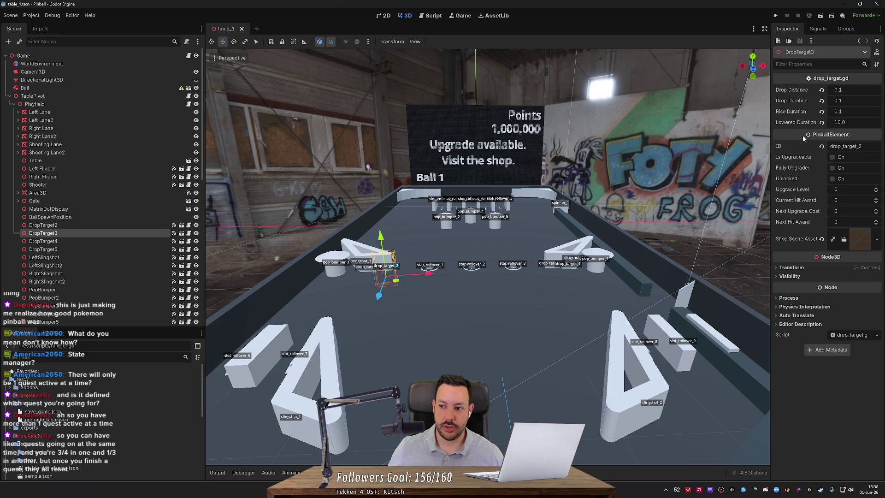
Step: Try a Lowered Duration of 30 on DropTarget3, then undo it back to 10.0
left_click(851, 122)
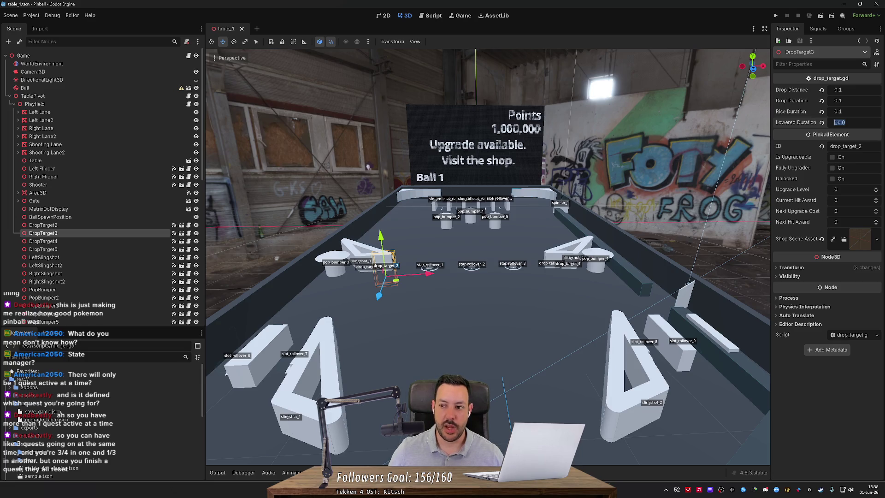
type("30")
key("Return")
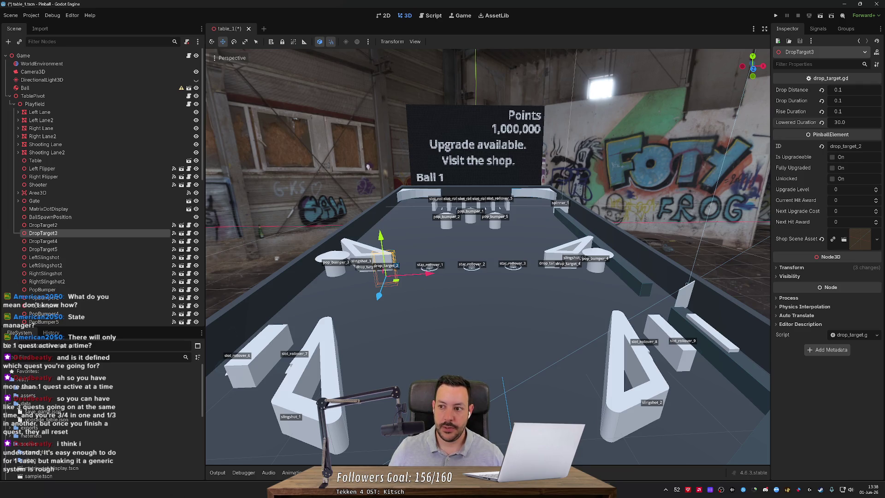
key("ctrl+z")
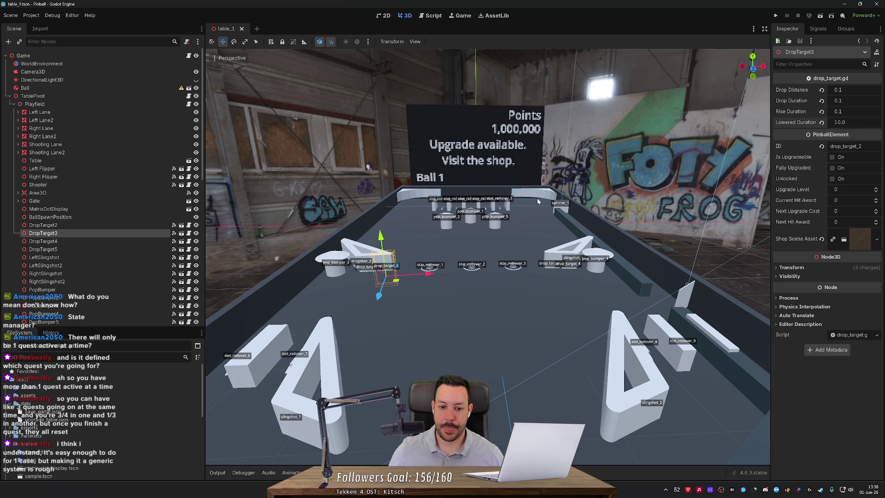
Step: Frame DropTarget3, then inspect drop targets DropTarget4 and DropTarget5
key("f")
scroll(386, 190, "down", 5)
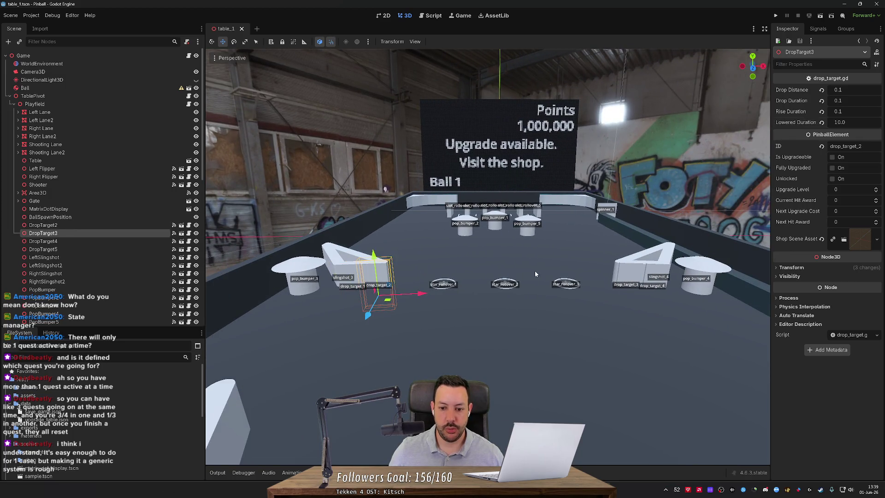
left_click(618, 275)
left_click(663, 268)
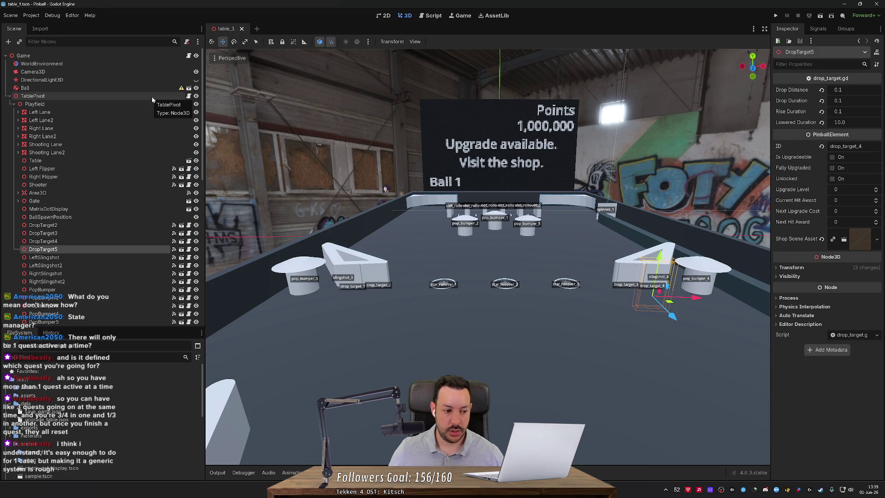
scroll(106, 401, "down", 3)
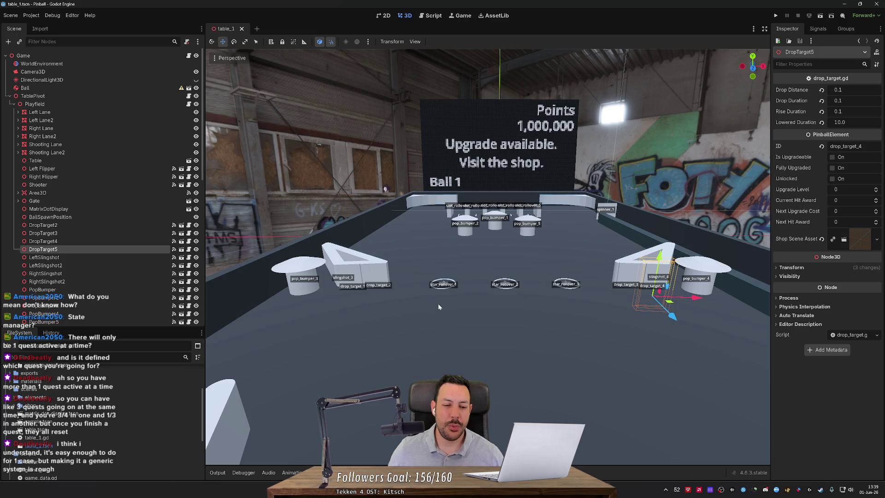
scroll(536, 262, "down", 3)
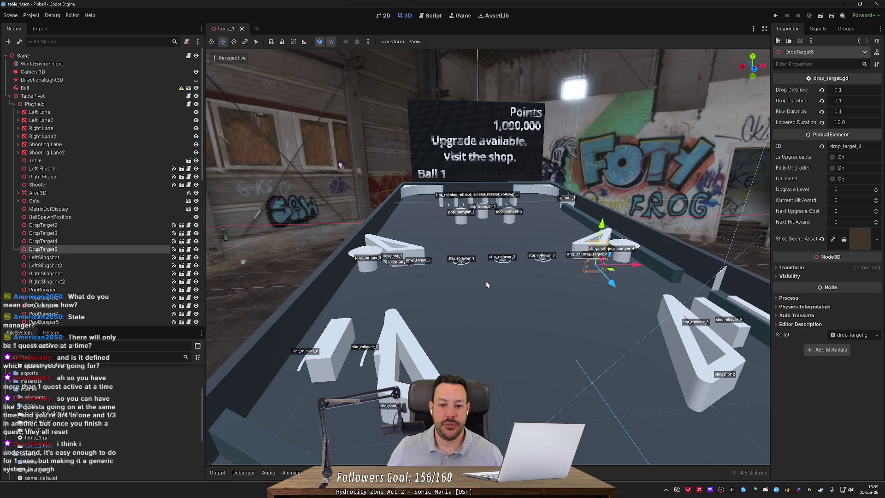
Step: Launch 3D Pinball Space Cadet from a Start search for 'pinball'
key("super")
type("space")
key("BackSpace")
key("BackSpace")
key("BackSpace")
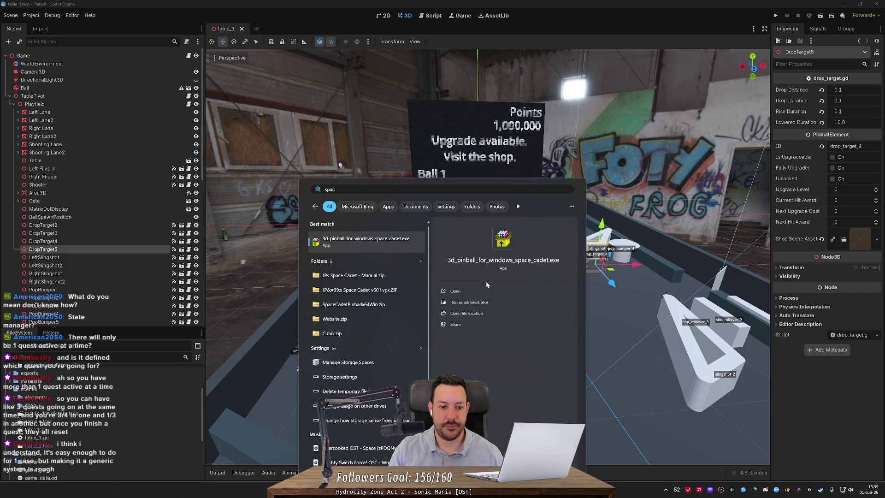
type("pinball")
key("Return")
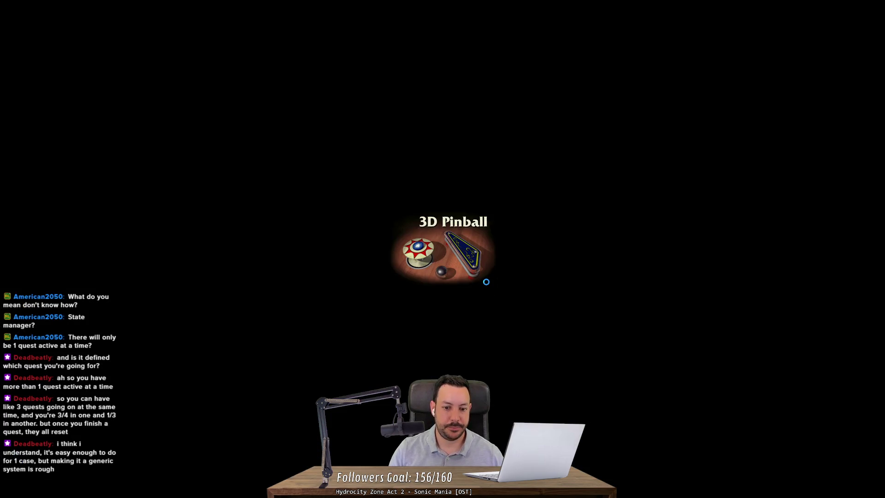
Step: Magnify the Pinball window to 200% with Magnifier and start a new game
key("super")
type("magnifier")
key("Return")
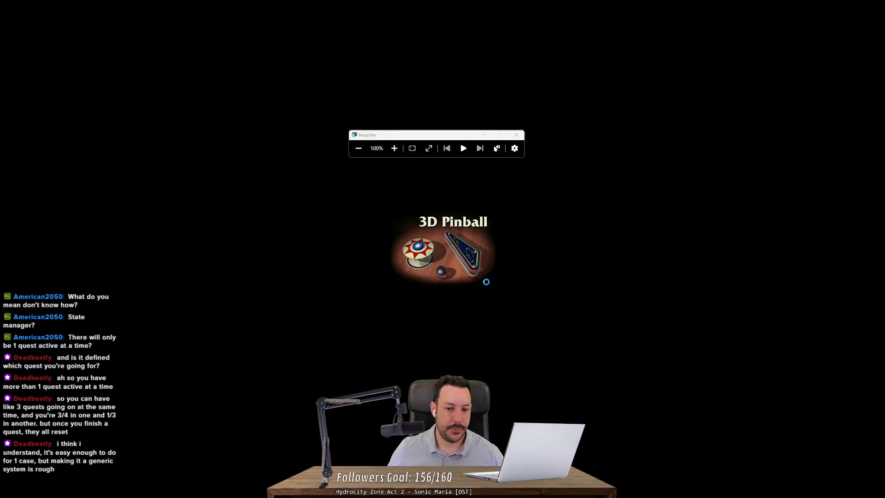
left_click(394, 148)
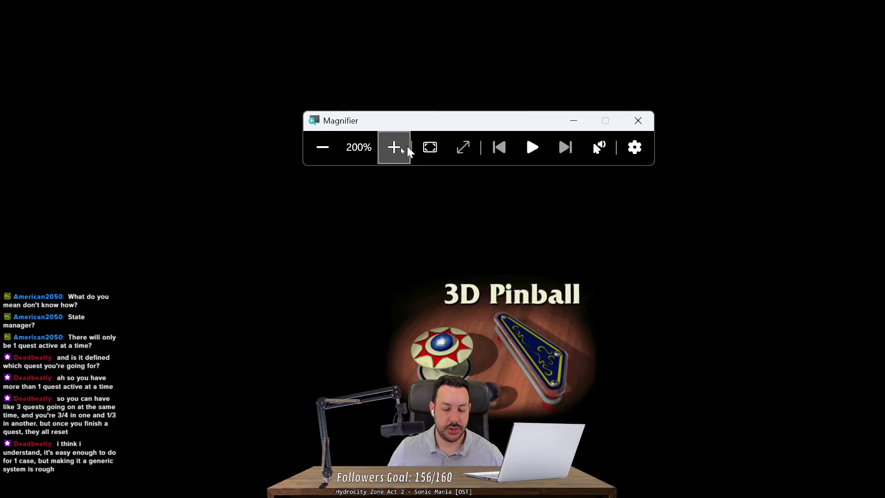
left_click(433, 137)
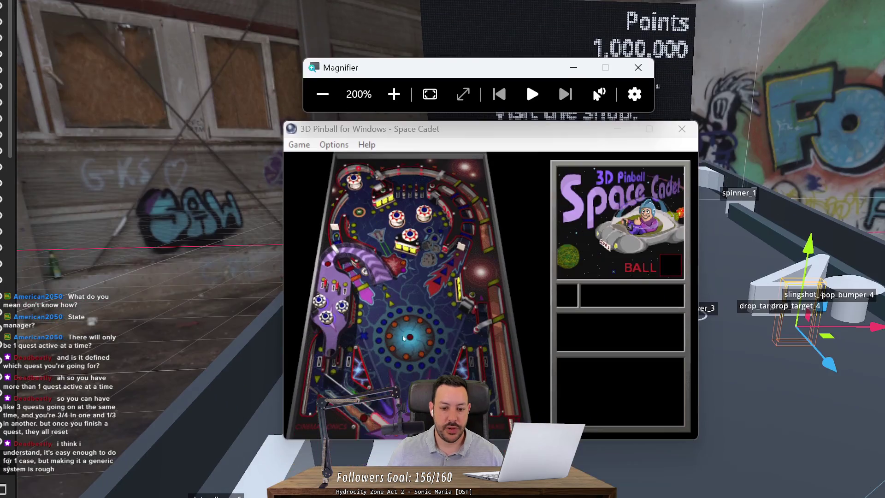
key("F2")
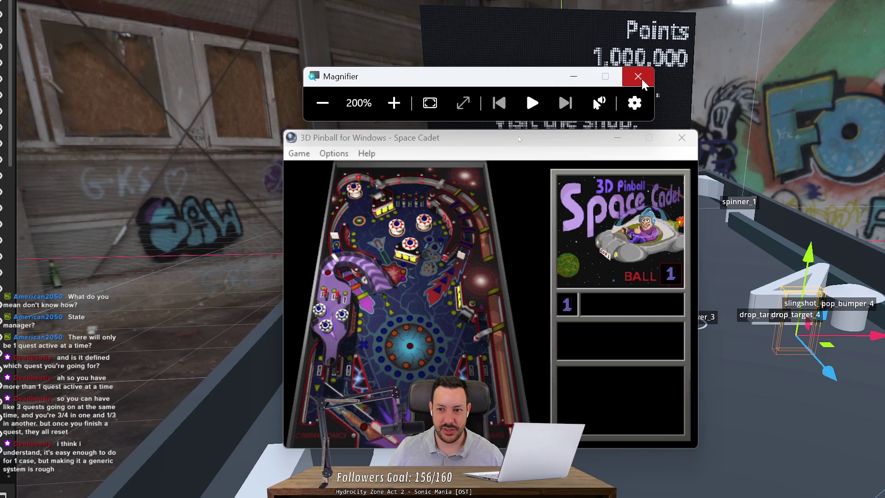
Step: Close Magnifier and 3D Pinball, then bring up Godot's table_1.gd script
left_click(636, 101)
left_click(532, 165)
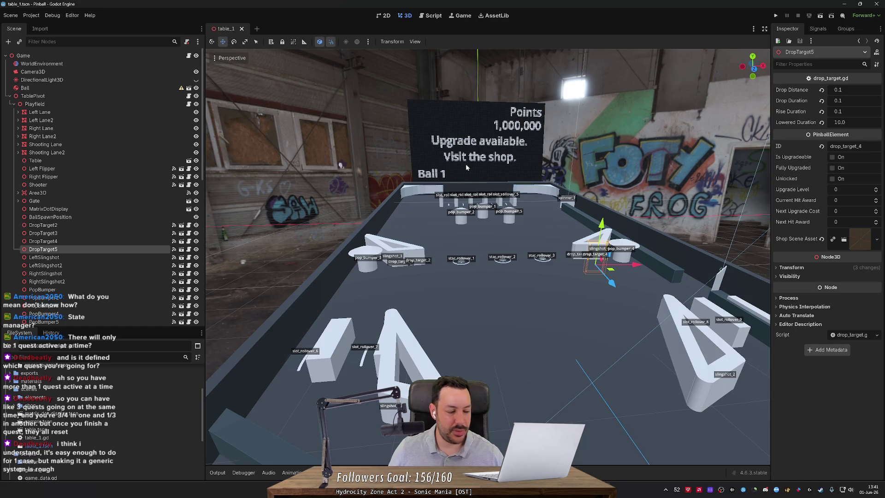
left_click_drag(486, 234, 486, 233)
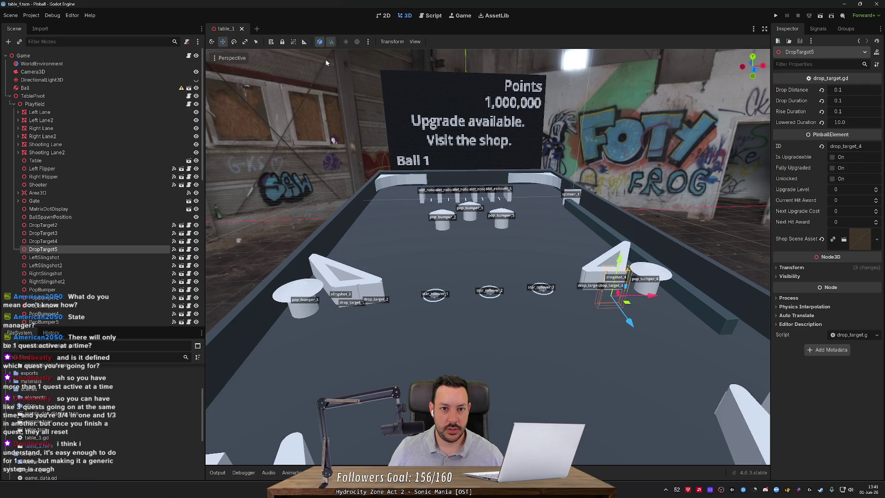
left_click(434, 16)
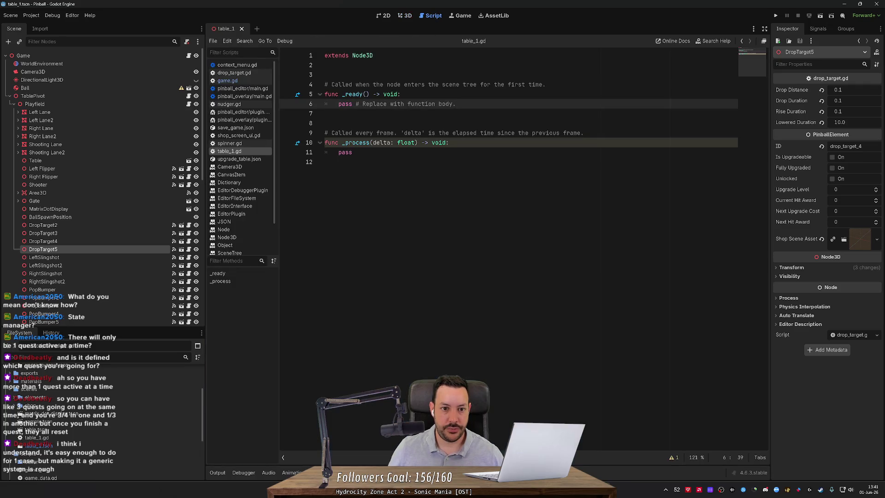
Step: Declare an elements array inside _process above the pass line
left_click(449, 142)
key("Return")
key("Return")
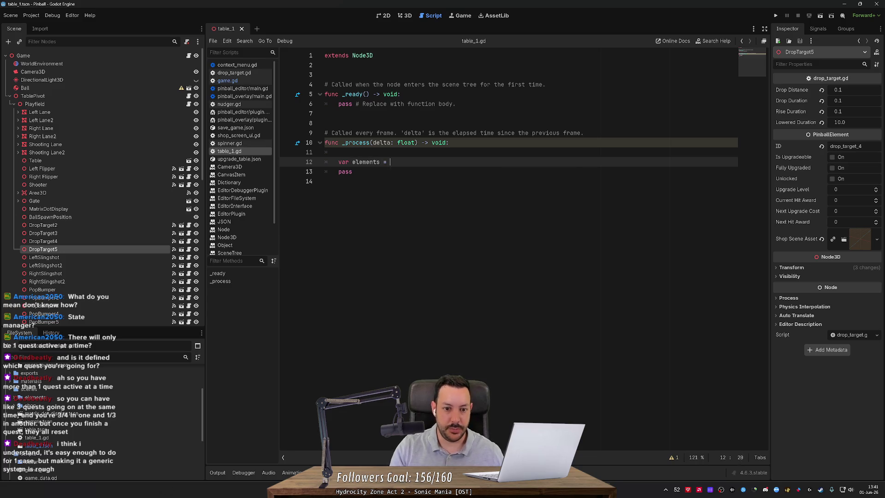
type("[")
key("Return")
key("Return")
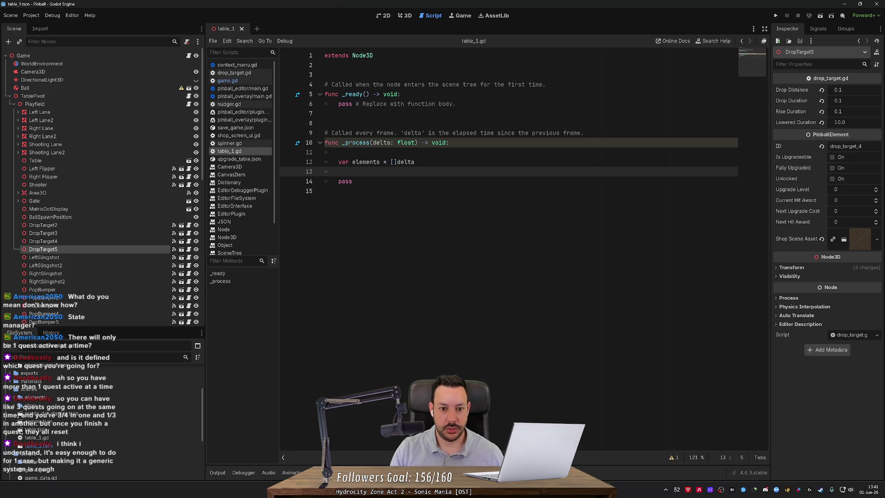
key("BackSpace")
key("BackSpace")
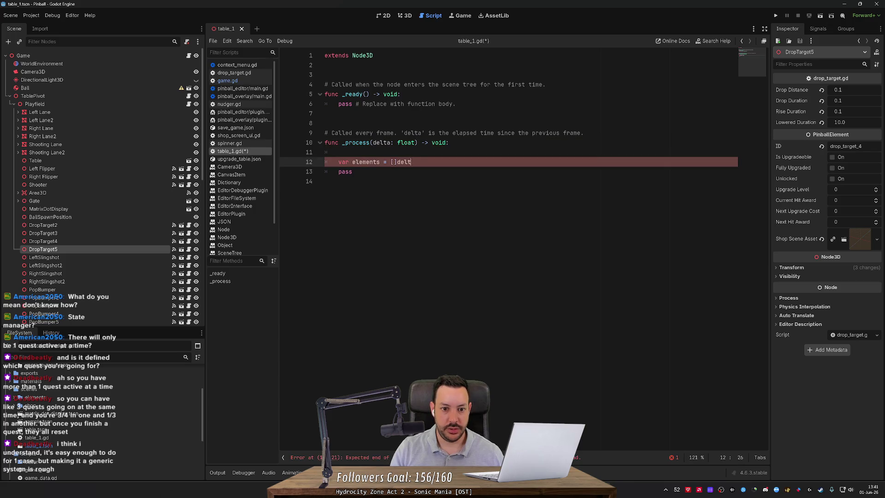
key("Return")
key("Return")
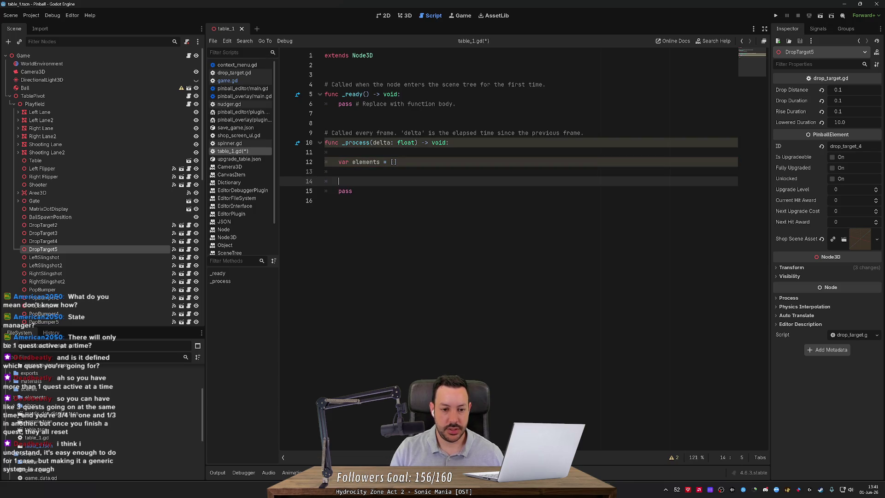
Step: Write a new function header _are_all_elements_hit(elements: Array) below _process
key("Down")
key("Down")
key("Return")
key("Return")
type("func ")
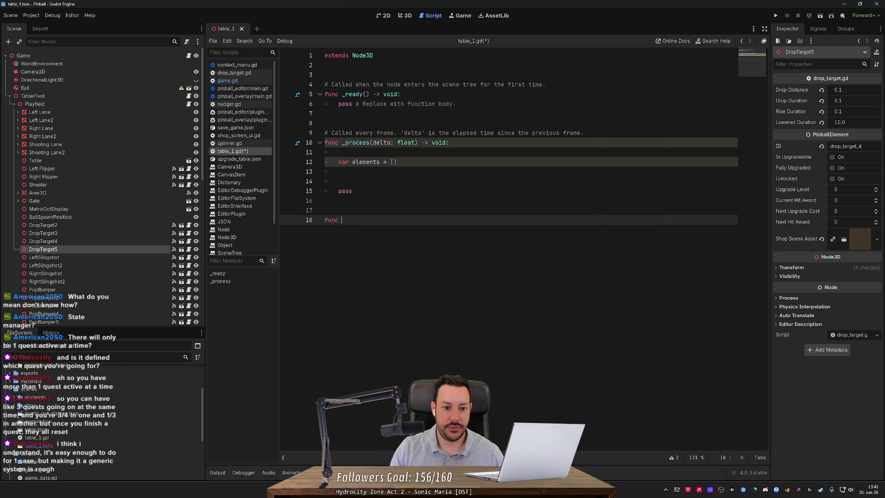
type("_")
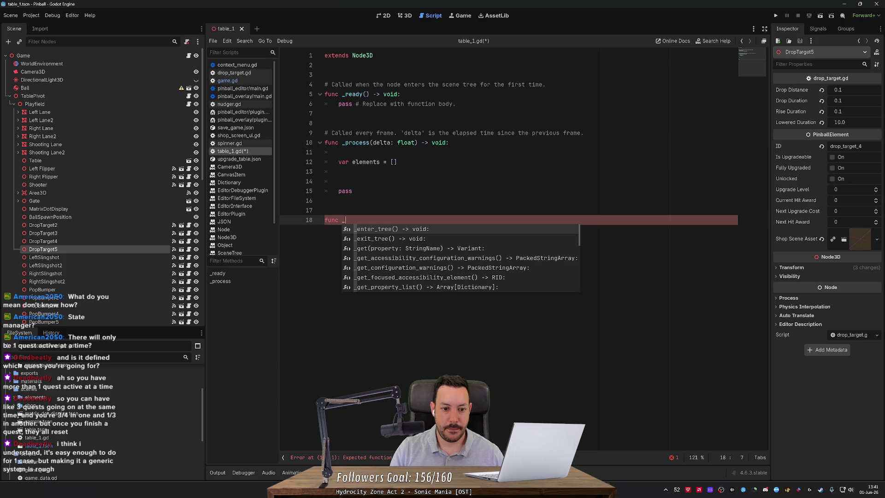
type("are_all_eleme")
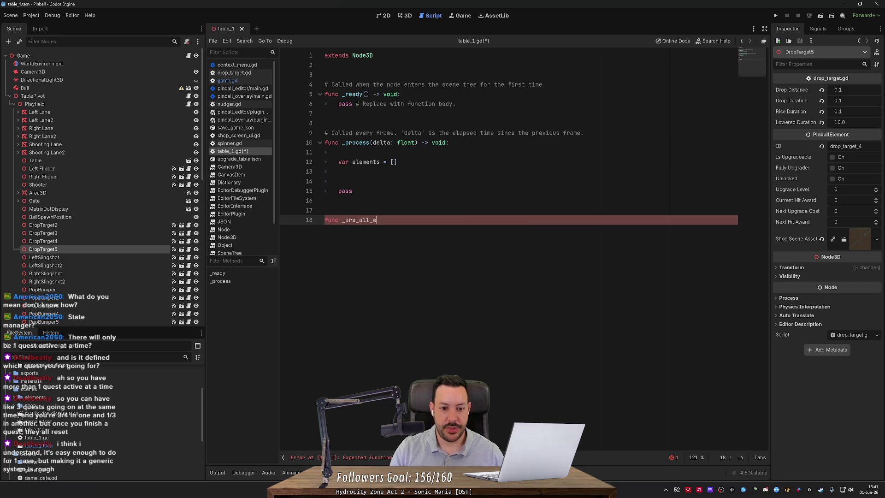
type("nts")
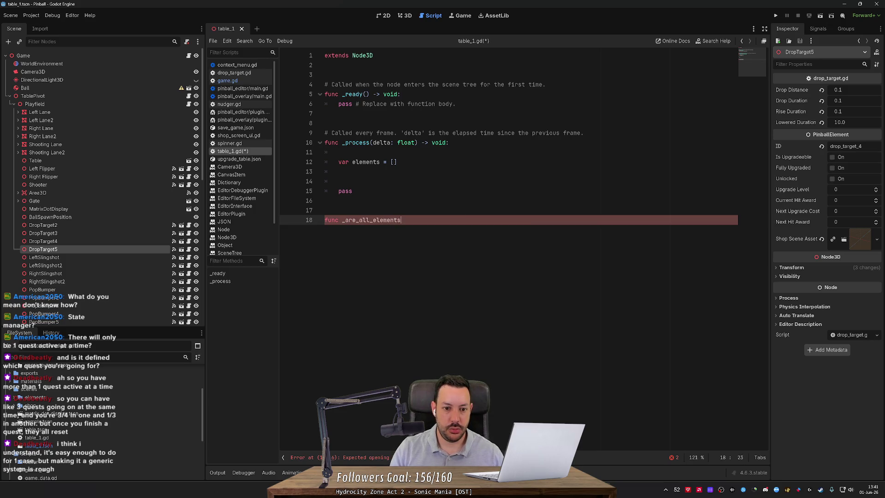
type("ctive")
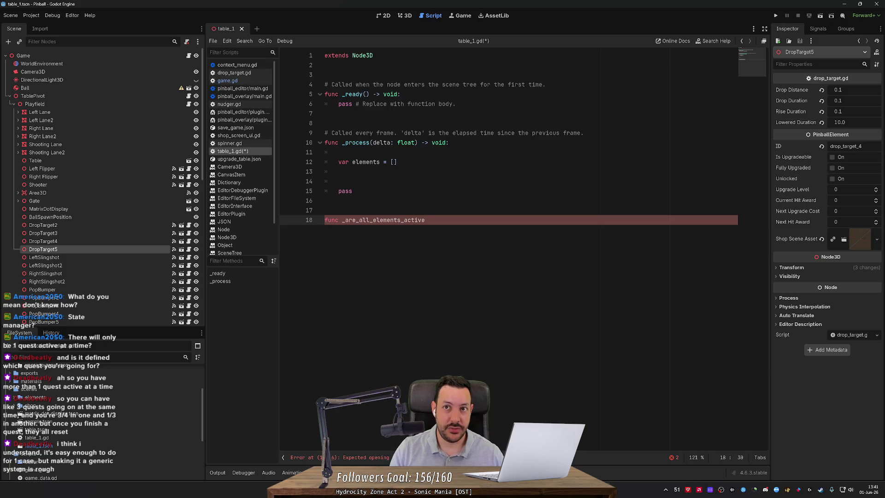
key("BackSpace")
key("BackSpace")
type("vated")
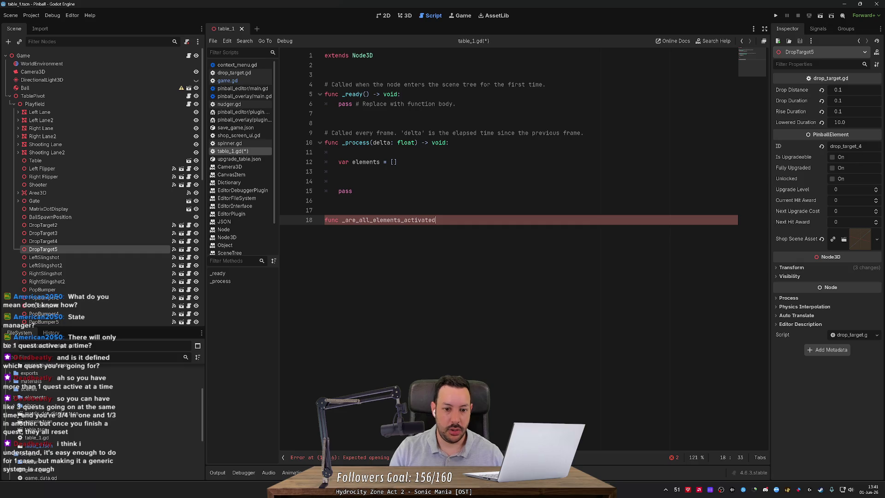
key("BackSpace")
key("BackSpace")
key("BackSpace")
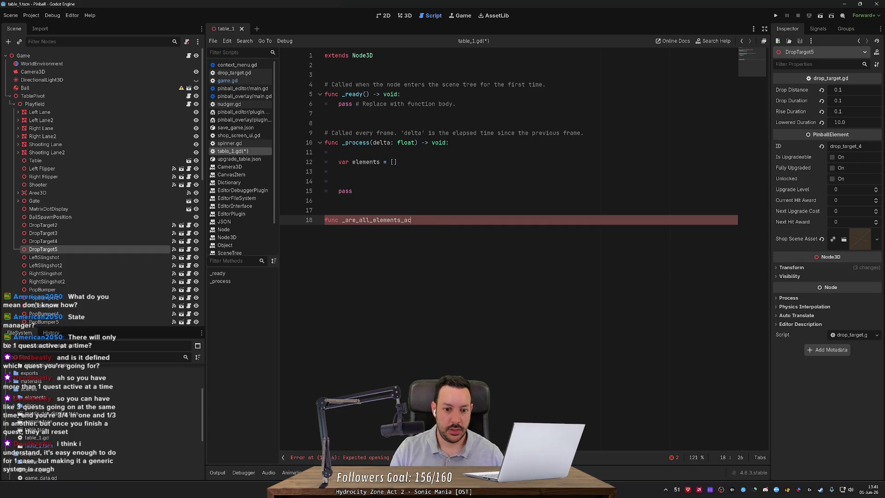
type("hit")
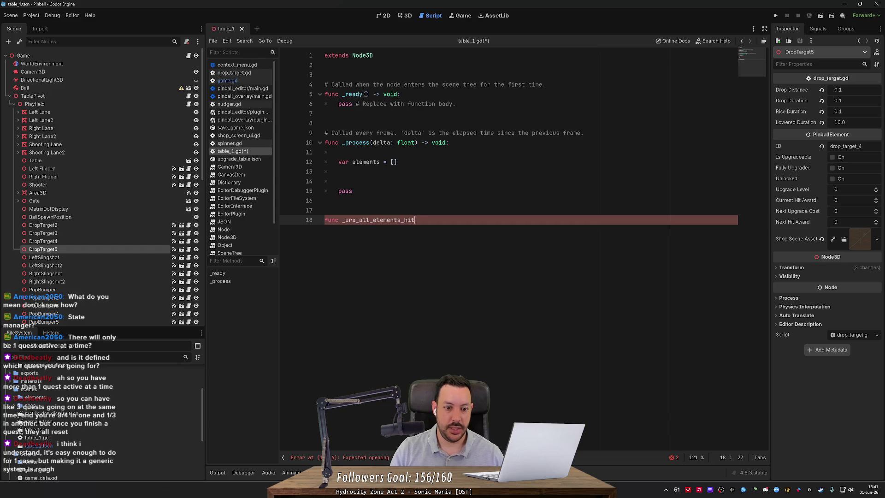
type("(")
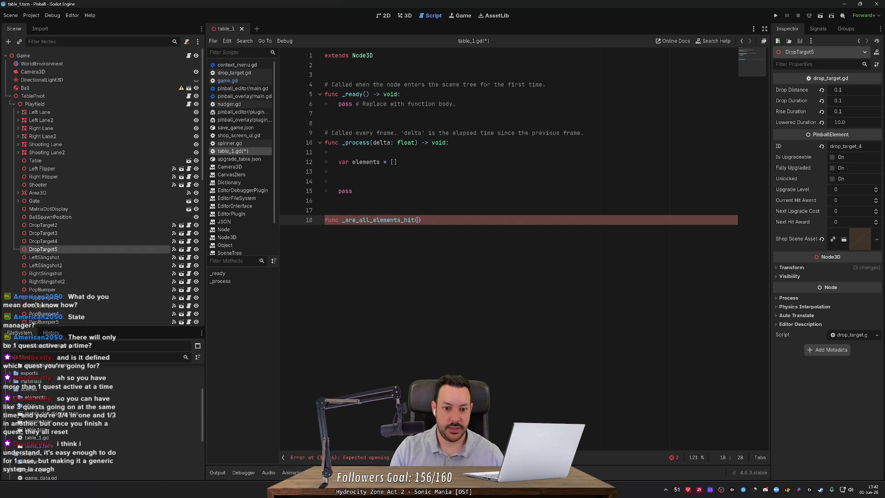
type("elements: ")
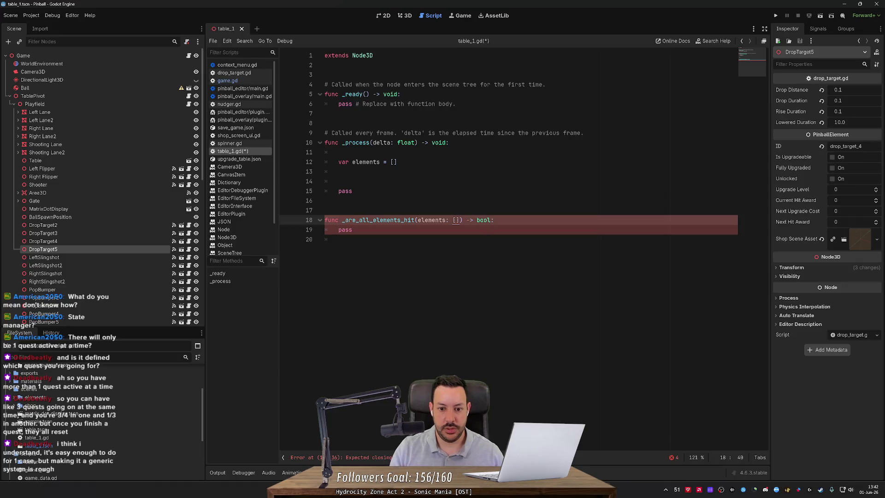
type("ARray")
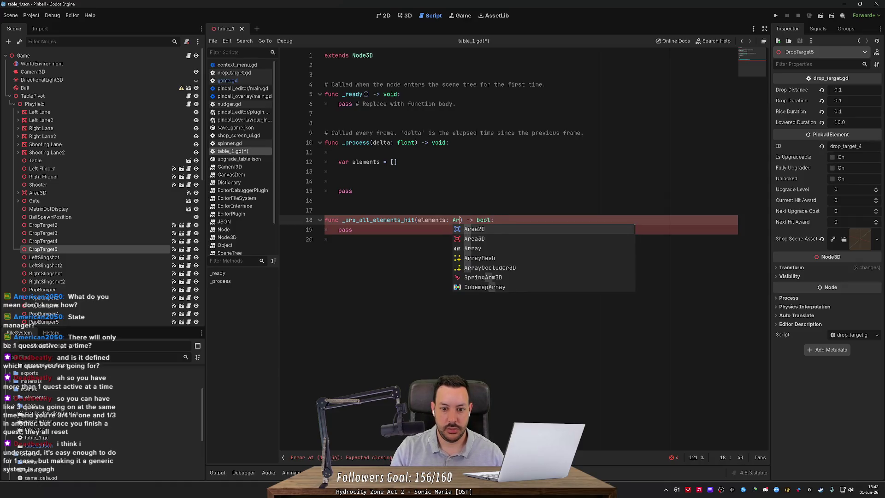
key("Return")
Step: Try a bool element type on the Array parameter, then remove it, saving table_1.gd
left_click(339, 240)
key("ctrl+s")
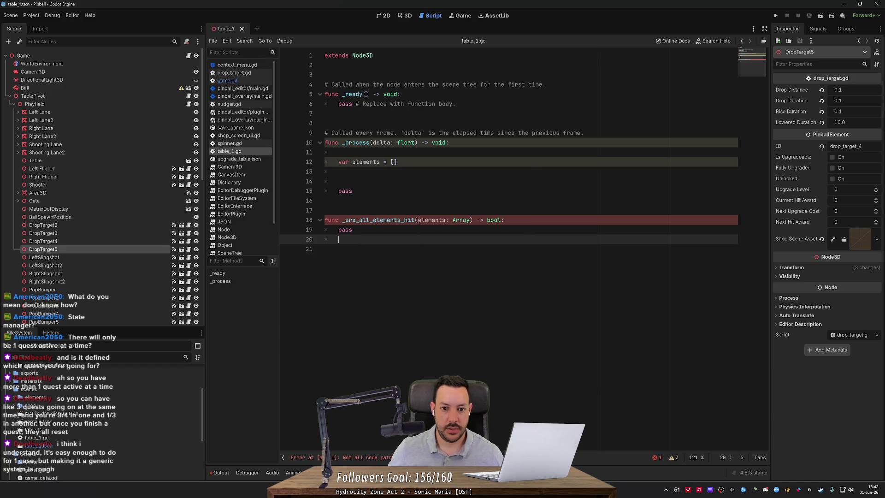
left_click(471, 220)
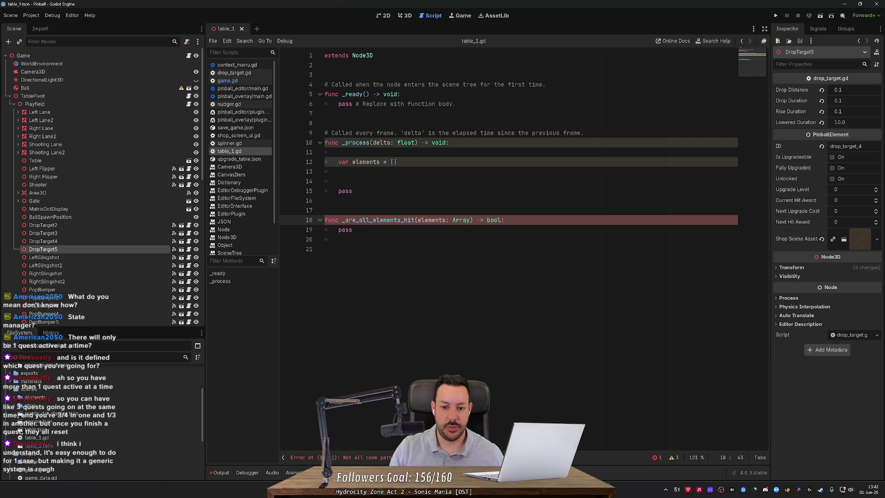
type("<")
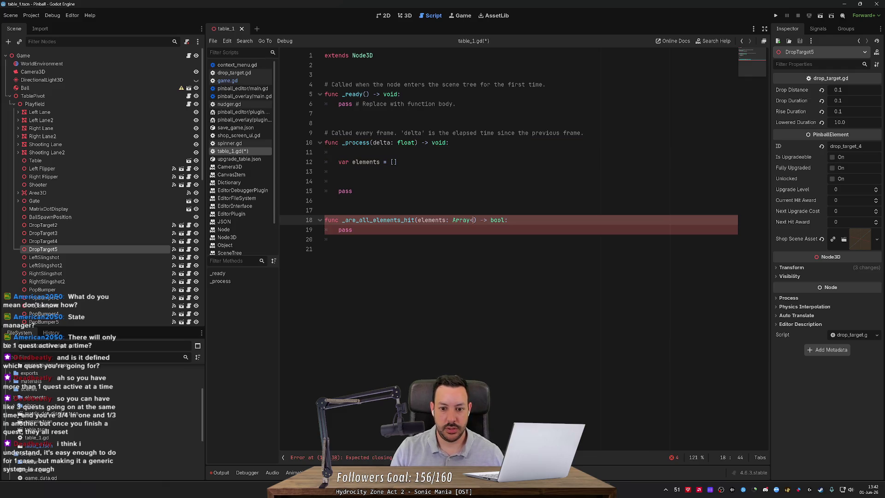
type("bool>")
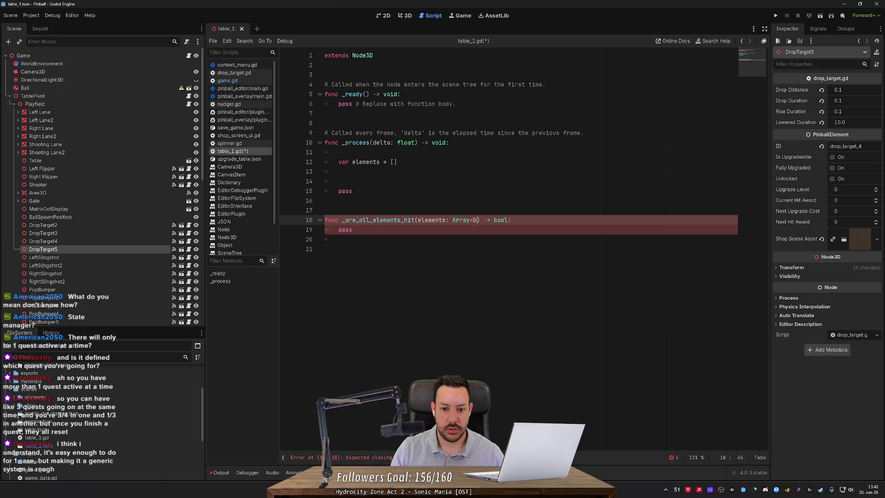
key("ctrl+s")
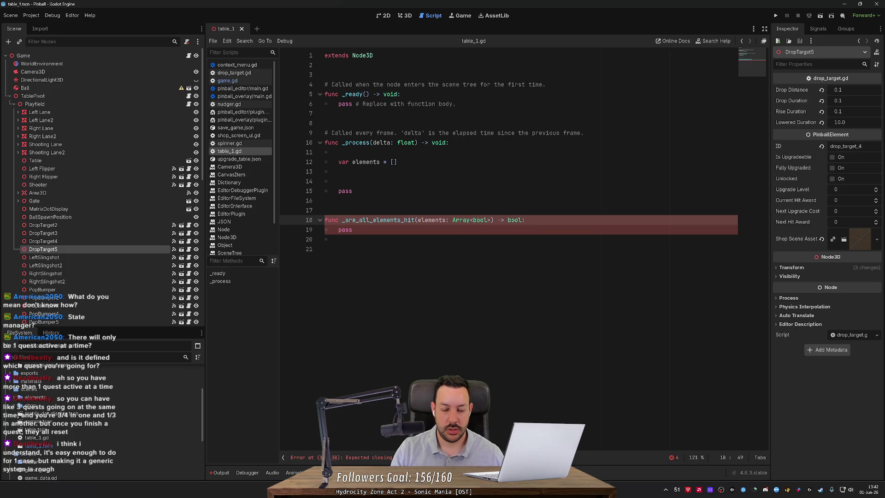
key("BackSpace")
key("BackSpace")
key("BackSpace")
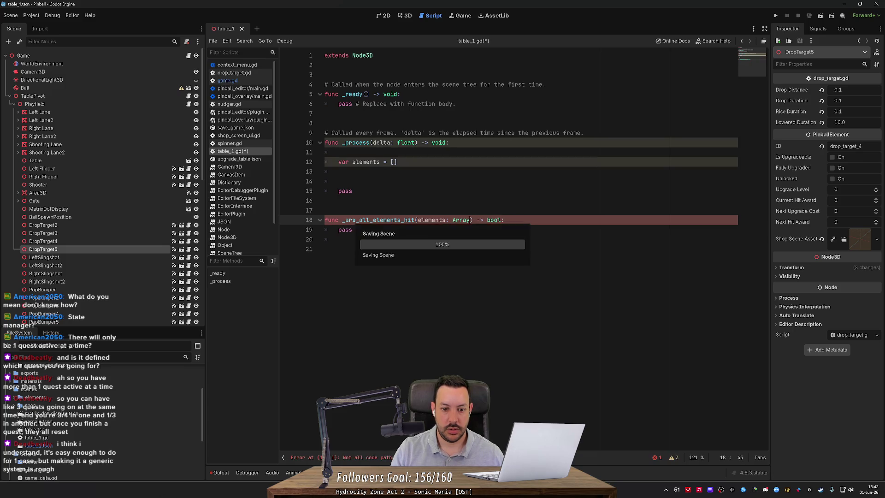
Step: Replace the pass body with return false, fix the typo, and save
key("Down")
key("shift+Home")
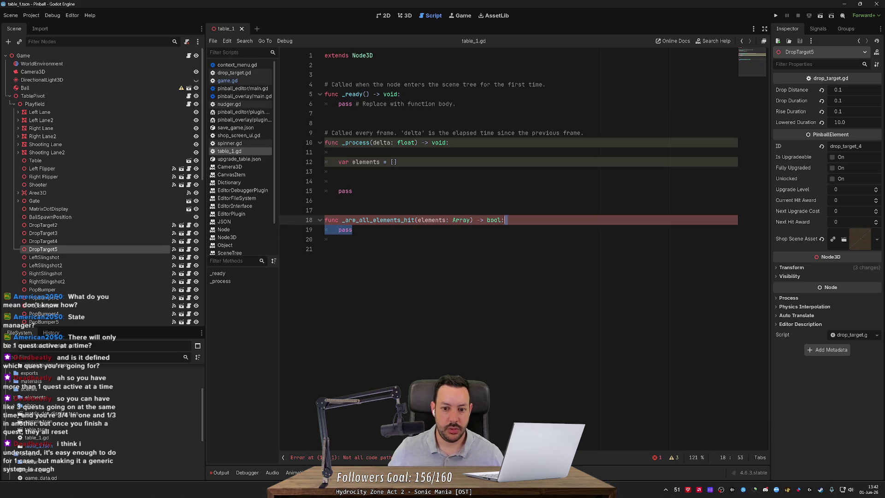
key("BackSpace")
type("returnf alse")
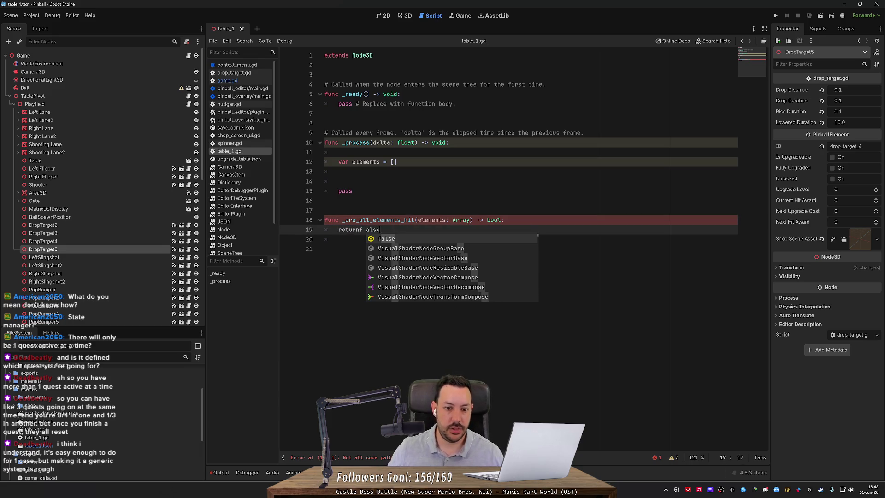
left_click(416, 220)
left_click(366, 229)
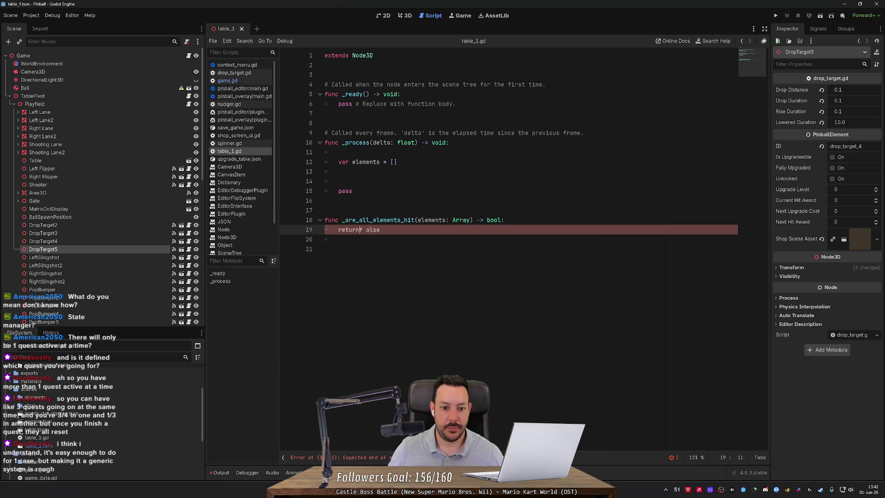
key("BackSpace")
key("BackSpace")
type("f")
key("ctrl+s")
double_click(415, 220)
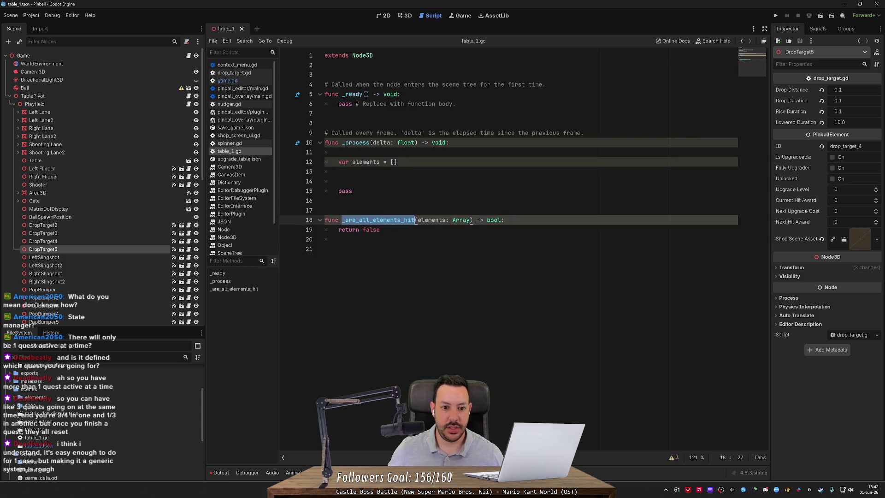
Step: Add func _reset_elements(elements: Array): with a pass body, dropping the -> bool return type
left_click(325, 249)
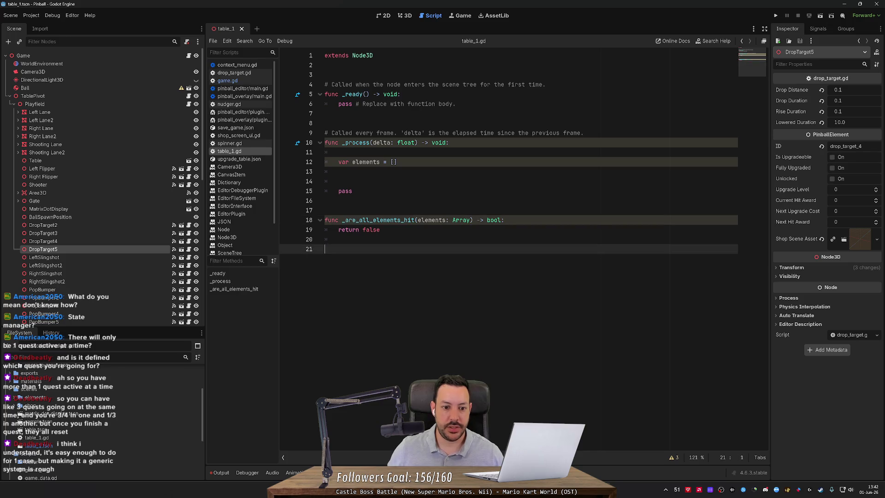
type("func _reset_")
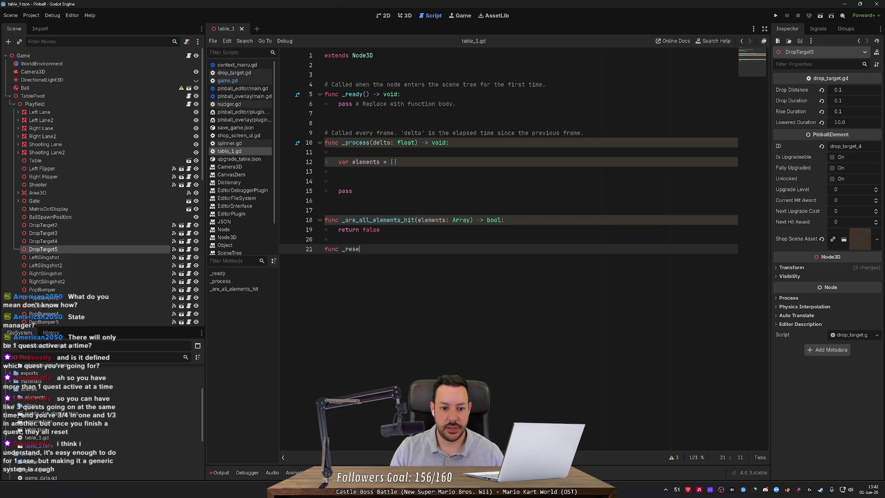
type("elements")
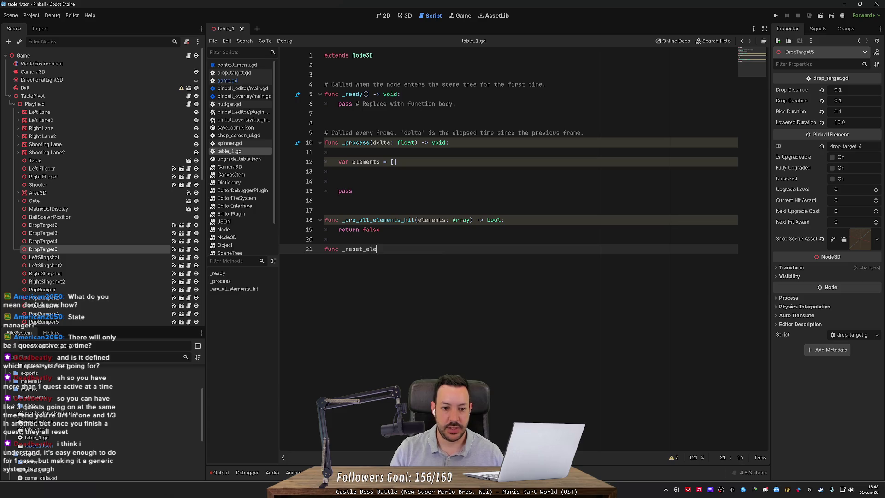
type("(")
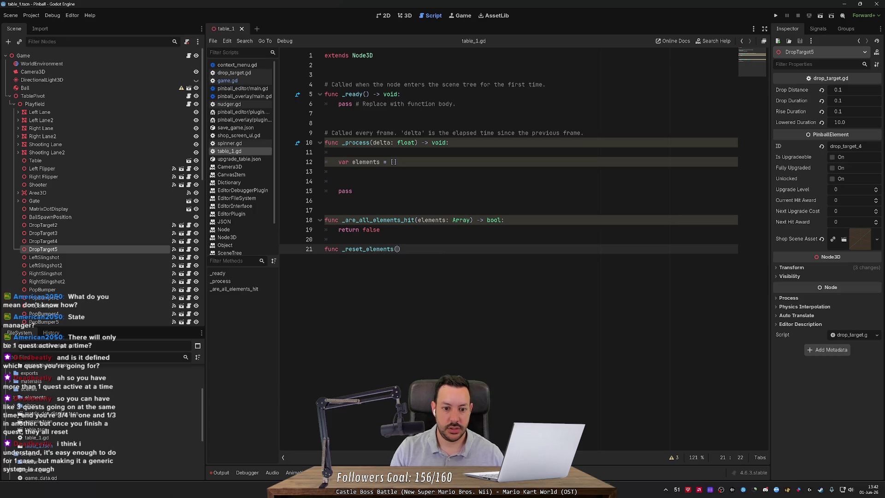
type("elements:")
type(" Array) -> ")
type("bool:")
key("Return")
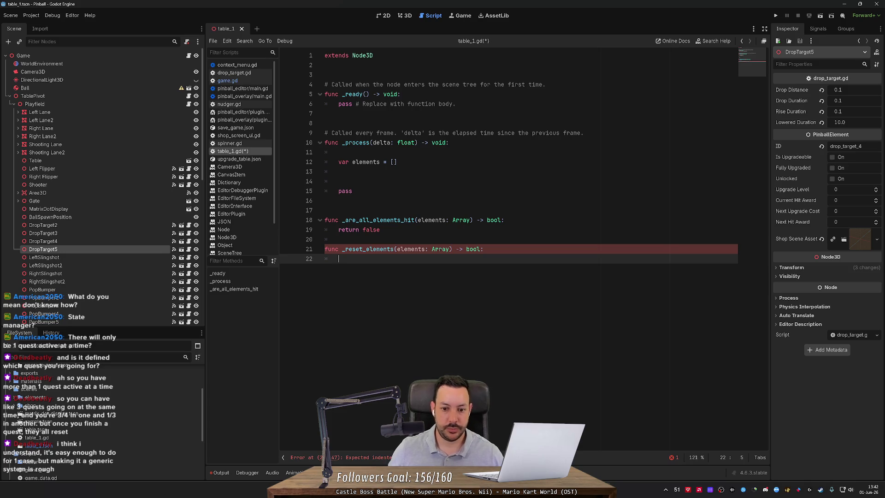
left_click_drag(483, 249, 452, 249)
type(":")
key("Return")
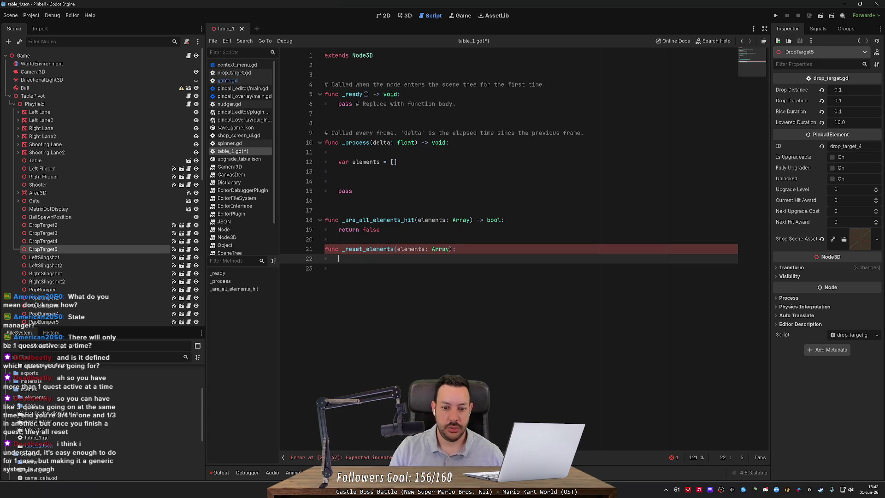
type("pass")
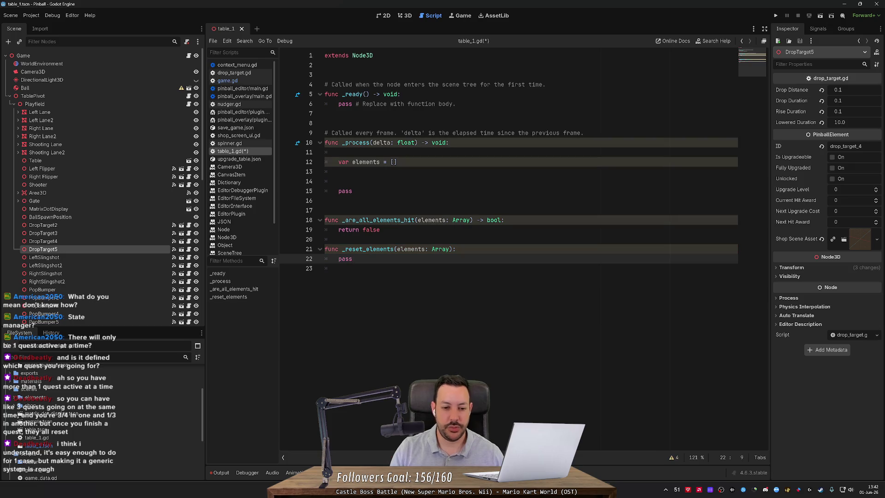
Step: Try an element.reset() line, remove it, and begin a func _get_h line below
key("Up")
key("End")
key("Return")
type("element.res")
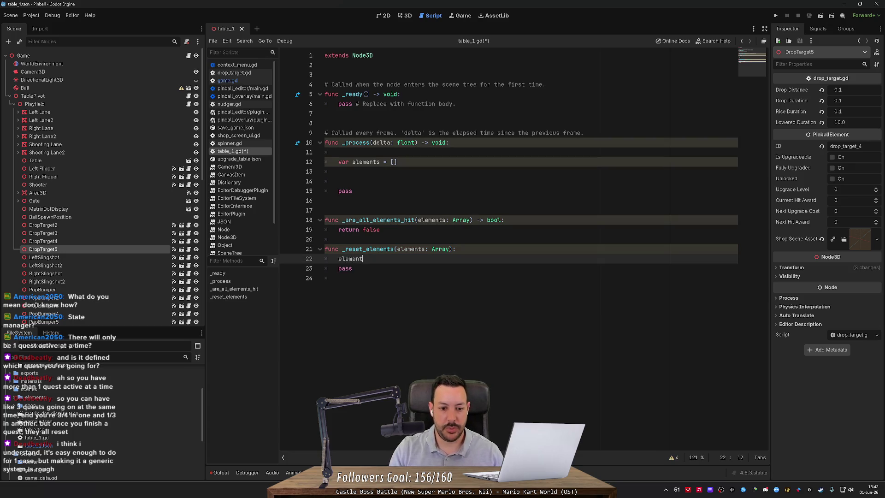
type("et()")
key("ctrl+shift+k")
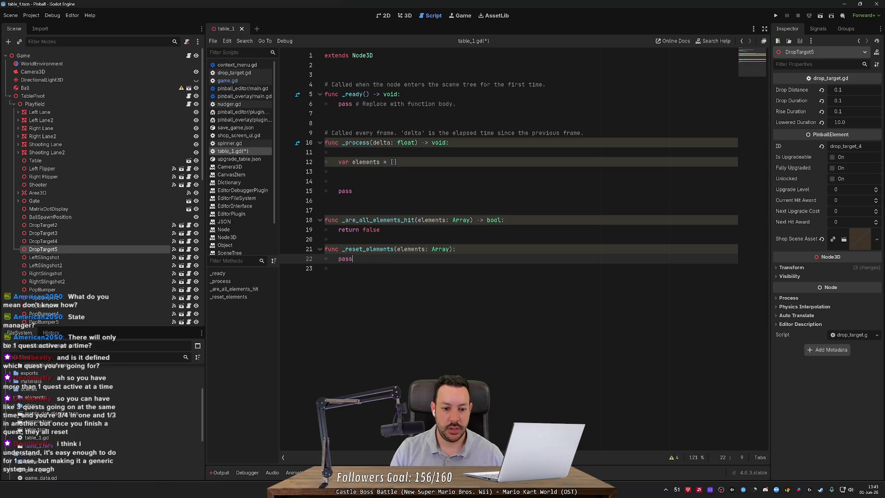
key("Down")
key("Return")
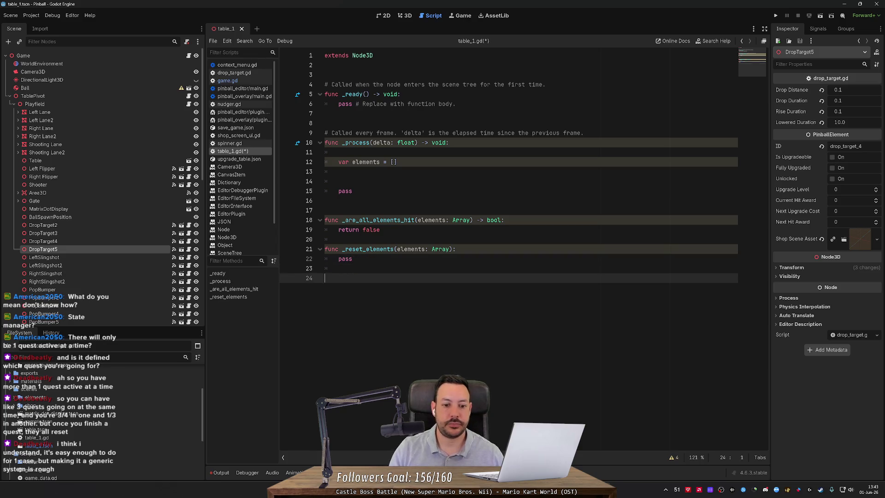
type("func _")
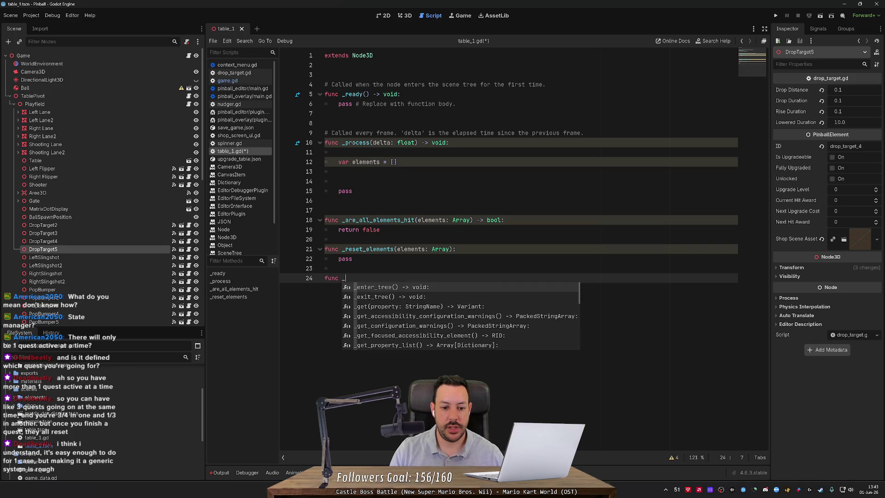
type("get_")
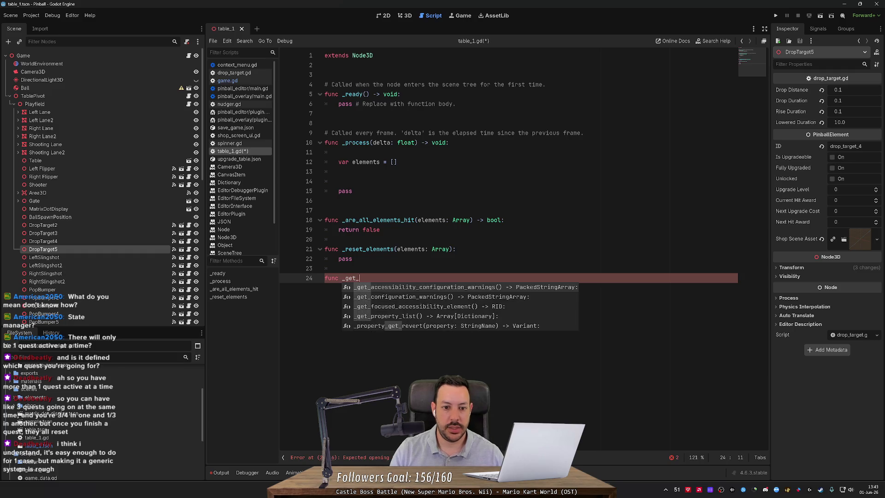
type("h")
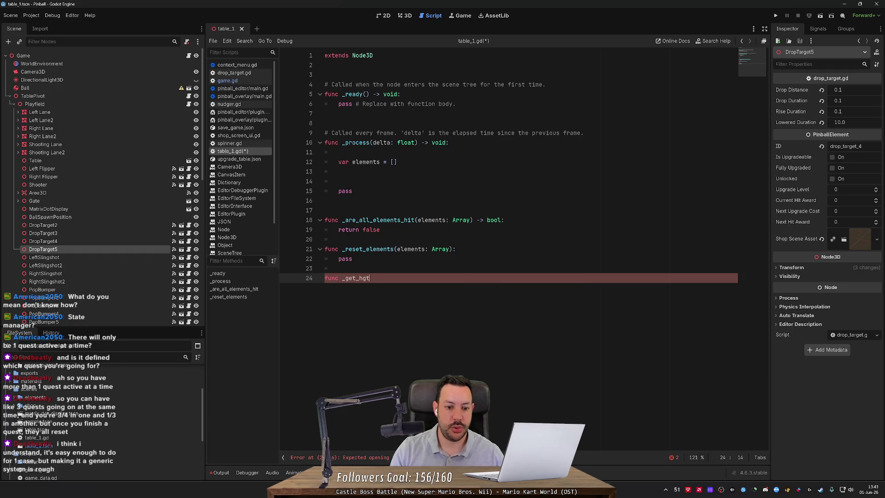
Step: Complete the header as _get_group_score(elements: Array) -> int with a return 1000 body
key("BackSpace")
type("group_score(")
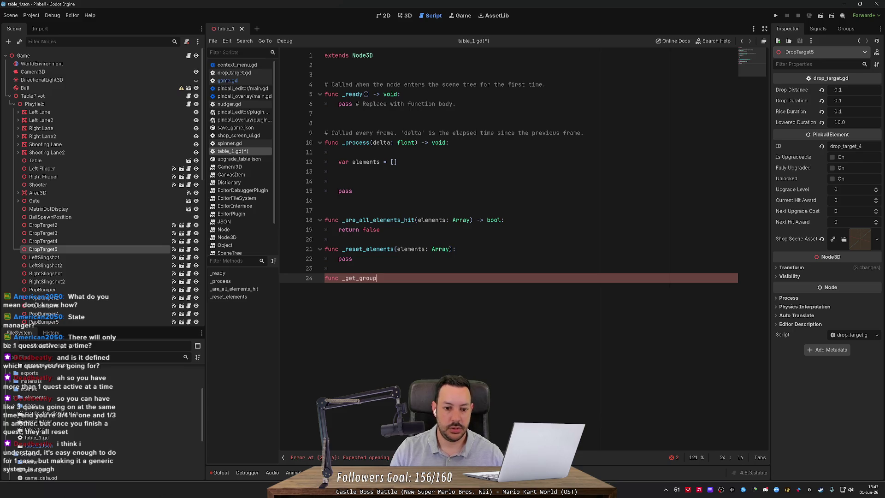
type("elements: A")
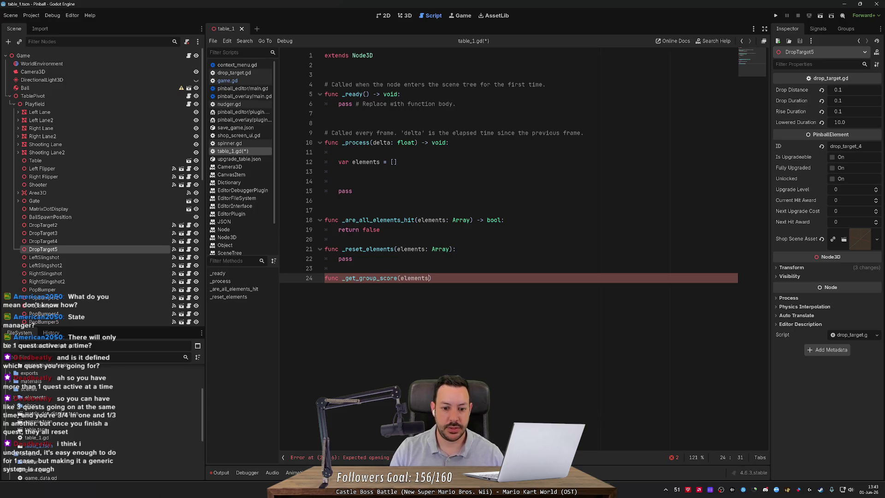
type("rray) ->")
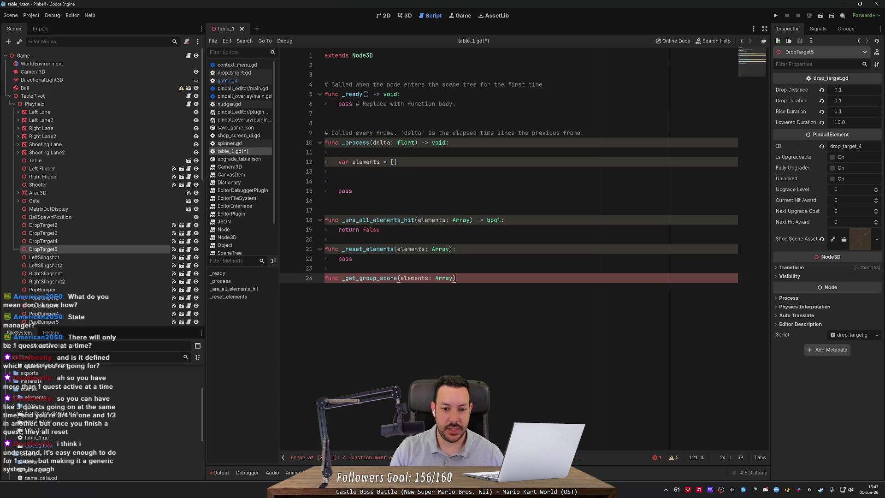
type(" i")
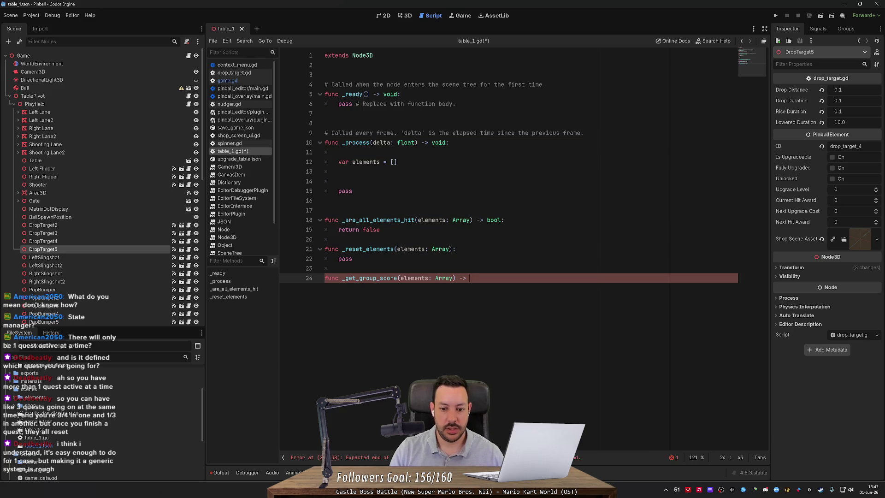
type("nt:")
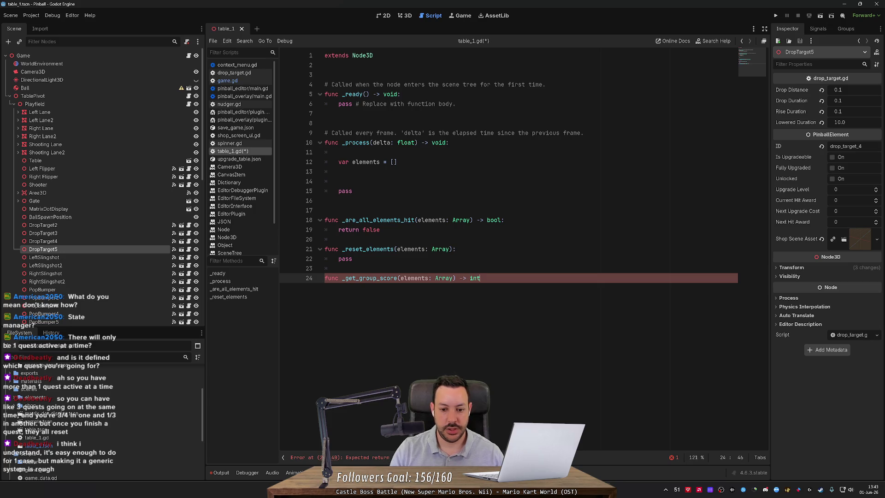
key("Return")
type("eturn ")
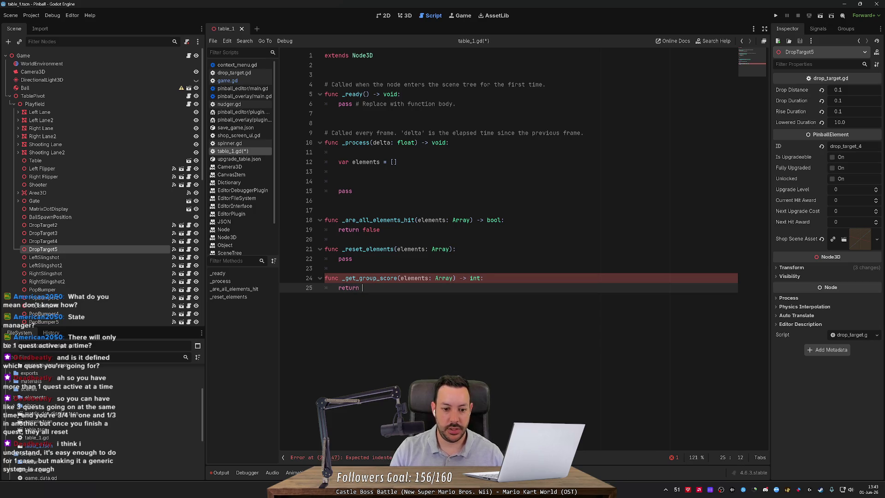
type("1000")
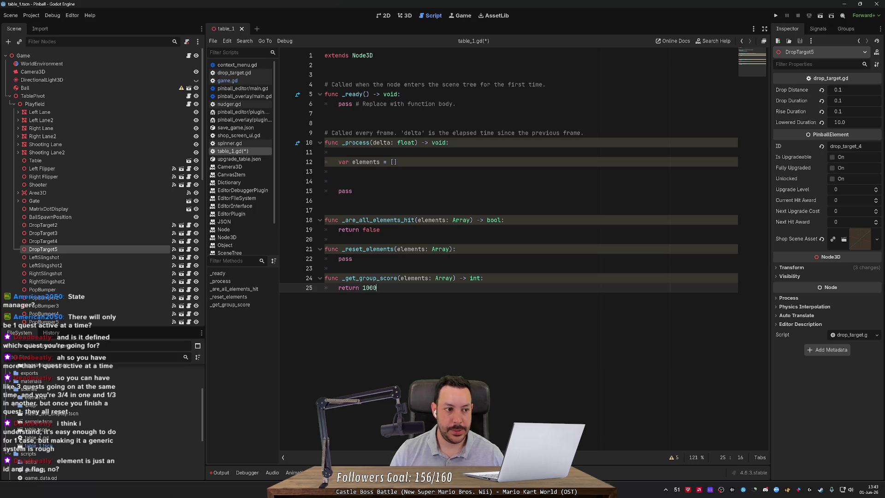
left_click(405, 16)
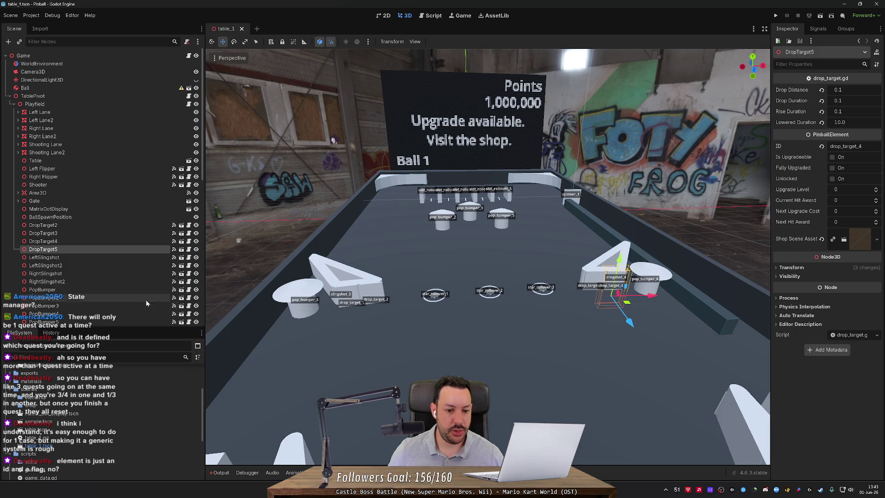
left_click(75, 226)
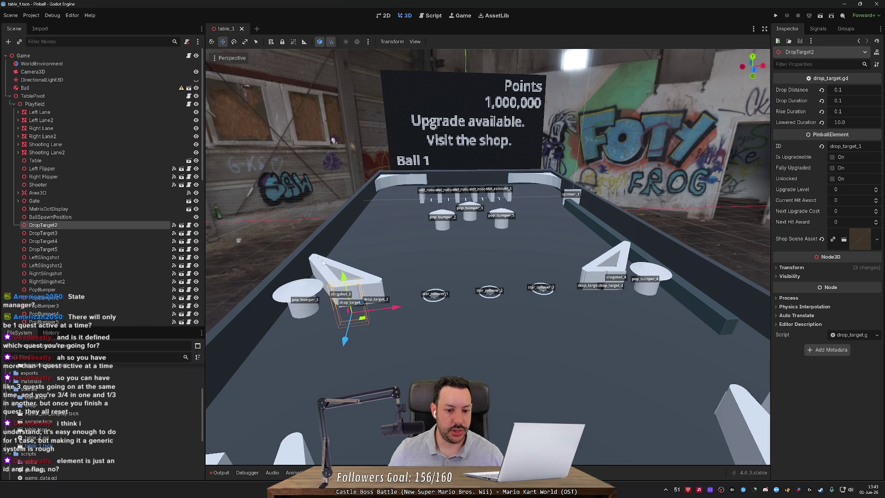
key("f")
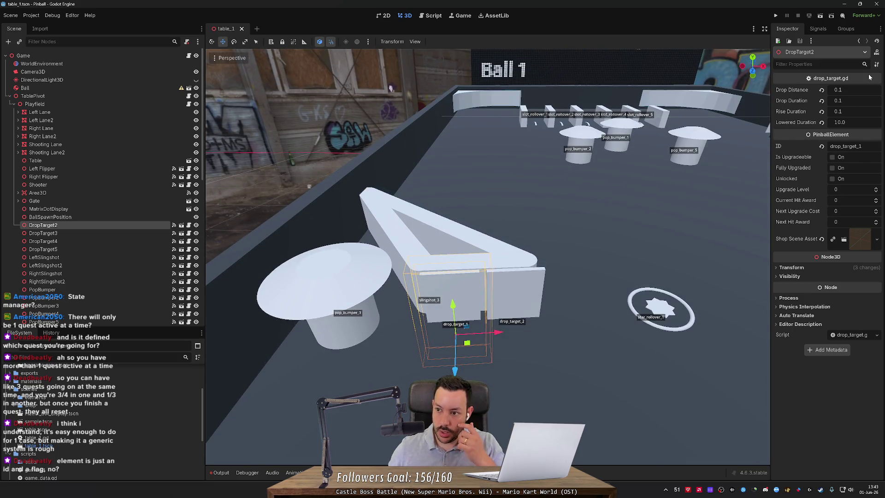
double_click(846, 146)
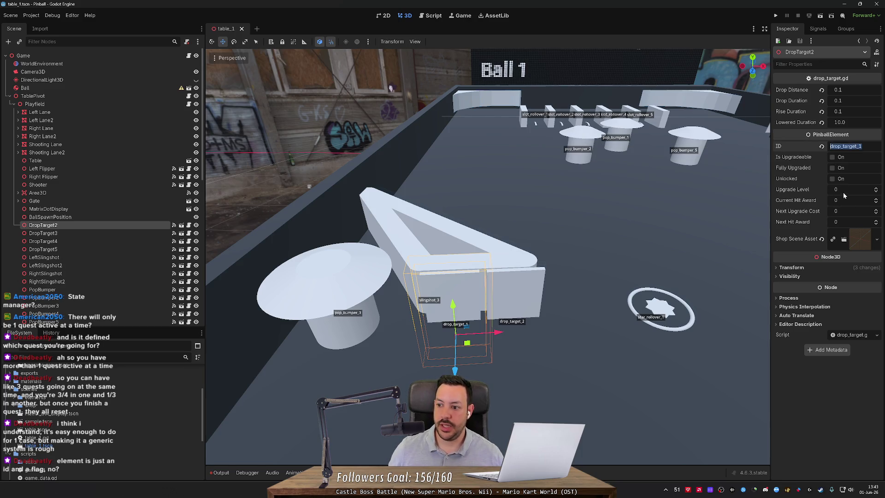
left_click(833, 179)
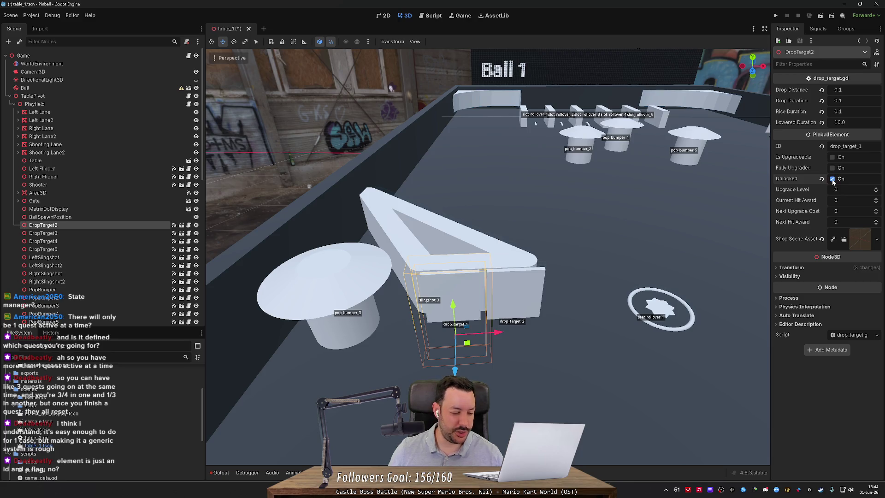
left_click(832, 179)
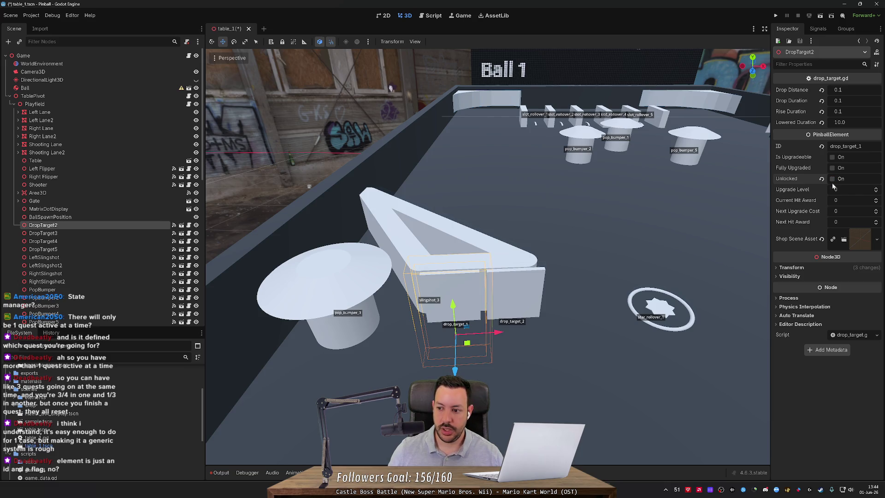
left_click(836, 200)
left_click(836, 200)
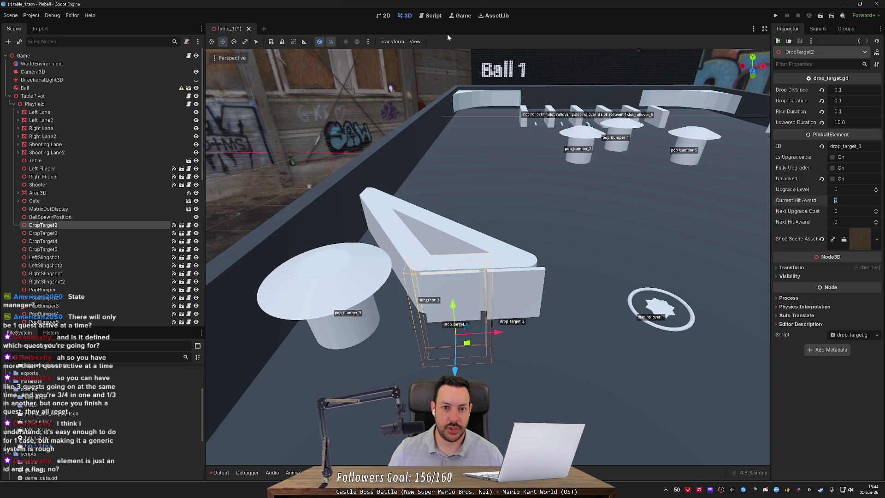
left_click(435, 17)
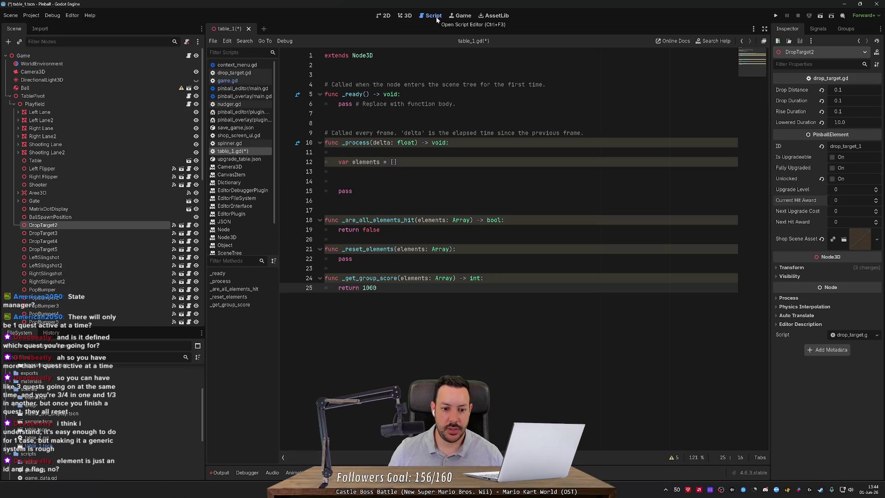
left_click_drag(376, 288, 325, 278)
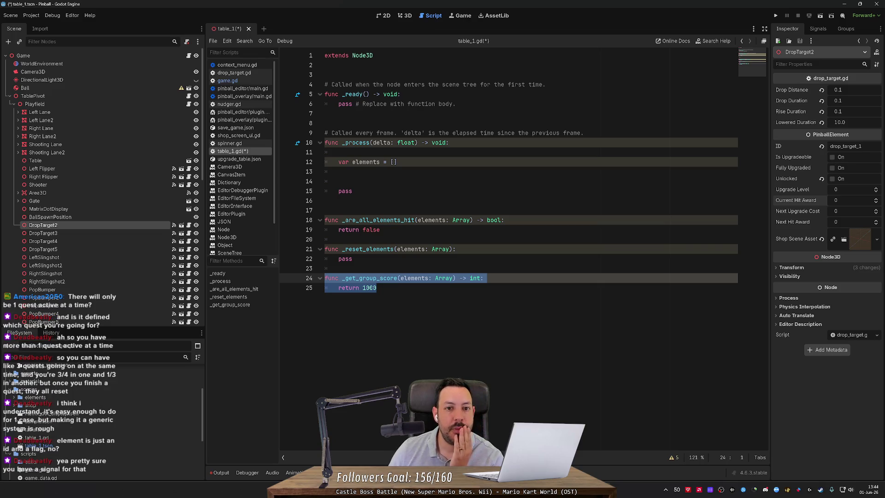
Step: Open DropTarget2's drop_target.gd and inspect the unlocked check in _on_ball_entered
left_click(411, 15)
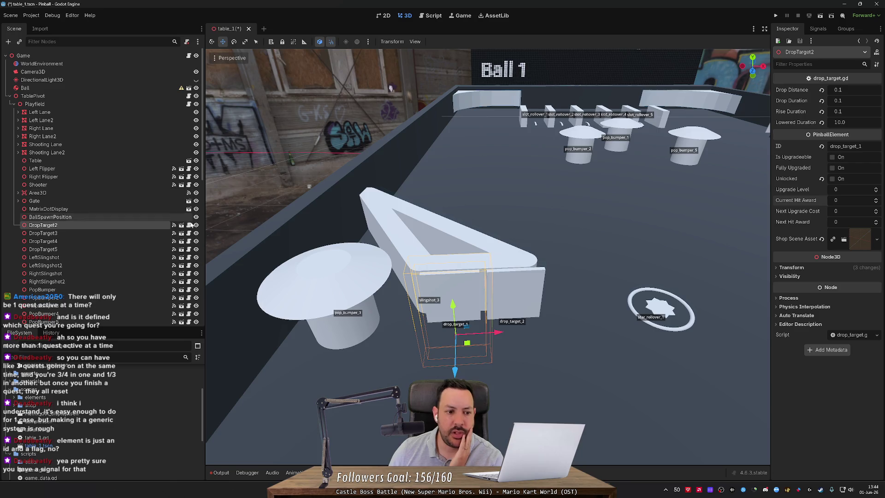
left_click(189, 225)
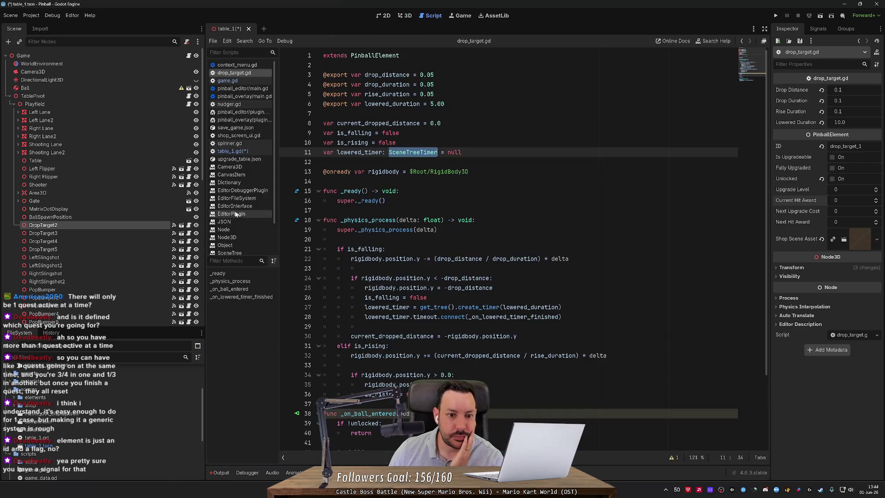
scroll(507, 249, "down", 3)
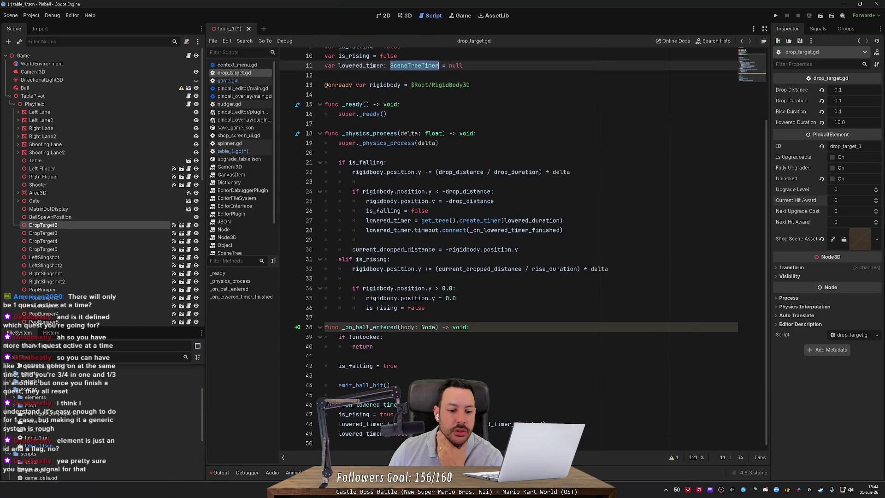
left_click_drag(373, 347, 326, 337)
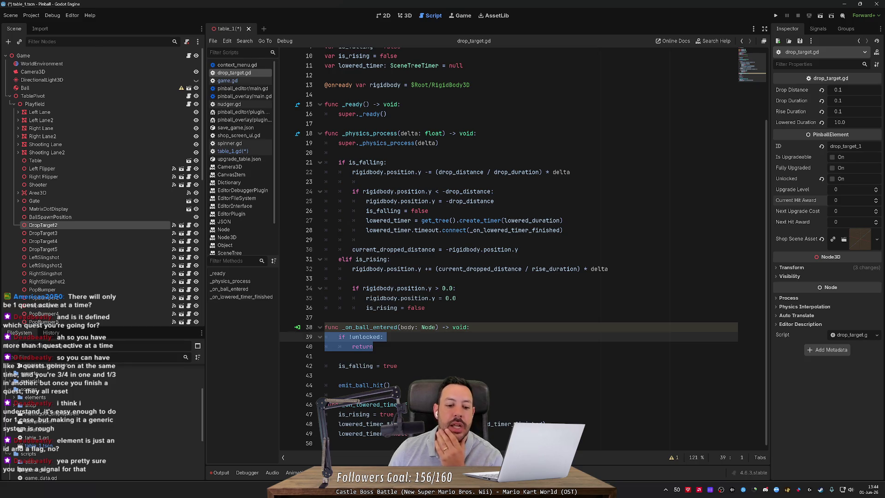
left_click(325, 375)
Step: Start a has_been_hit line inside emit_ball_hit in pinball_element.gd
left_click(364, 386, "ctrl")
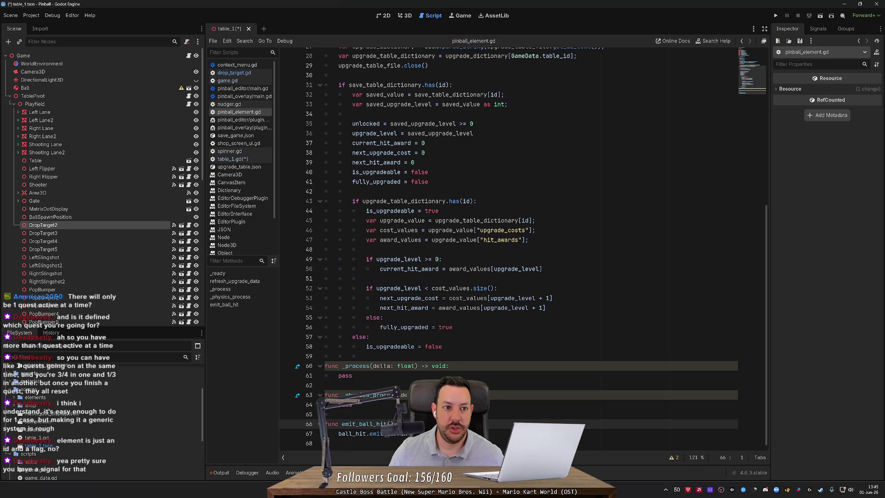
key("Return")
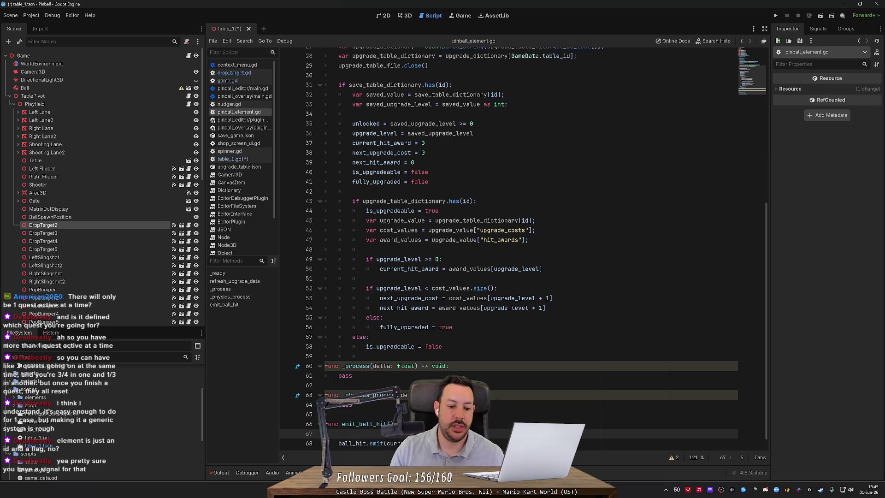
type("has_been_hit = true")
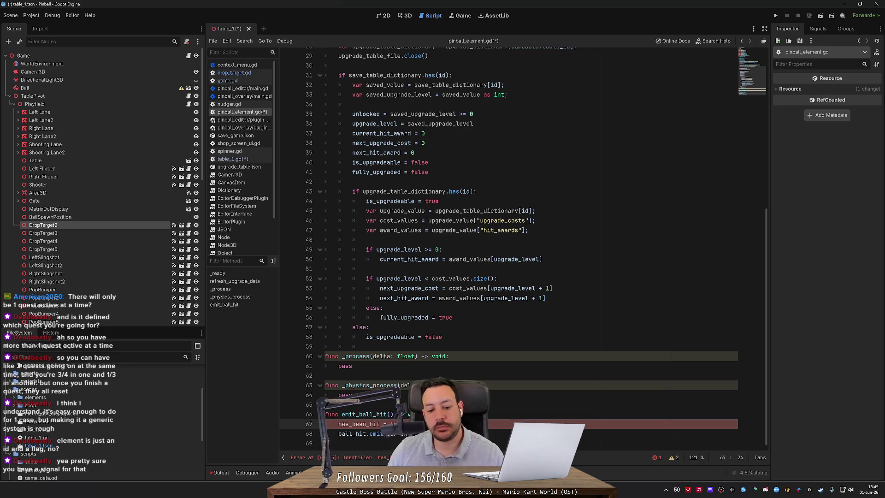
left_click(426, 414)
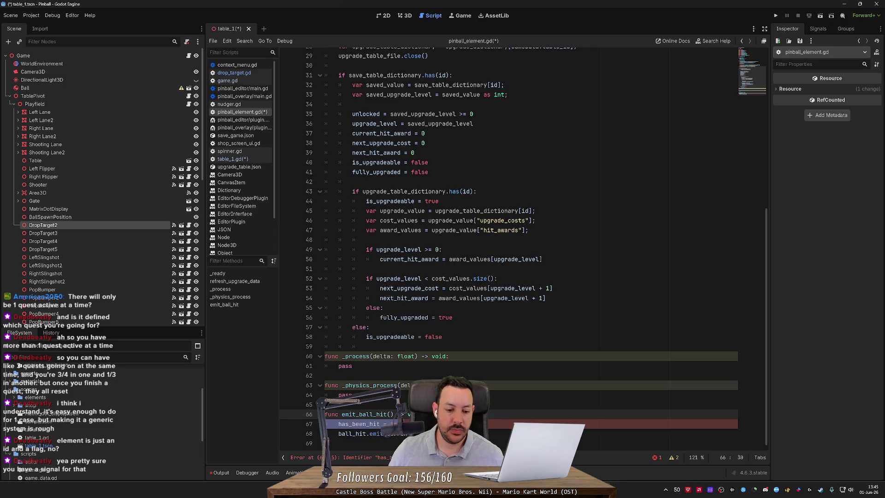
double_click(359, 423)
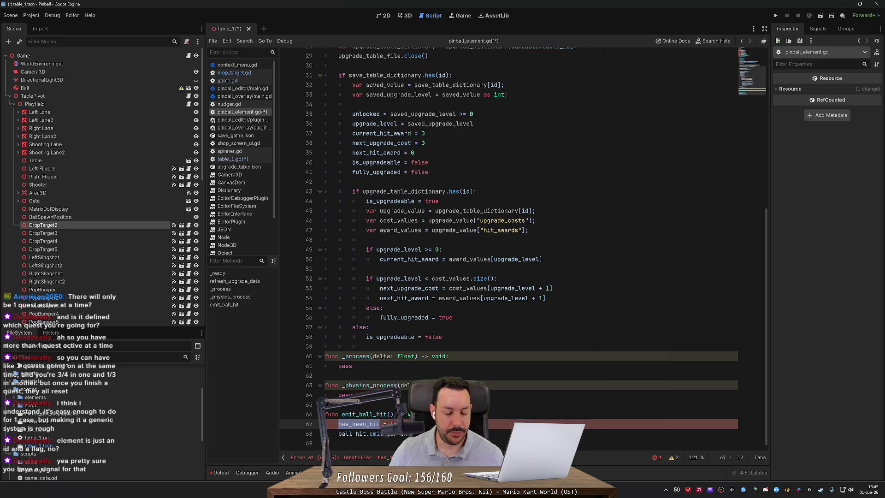
scroll(521, 245, "up", 9)
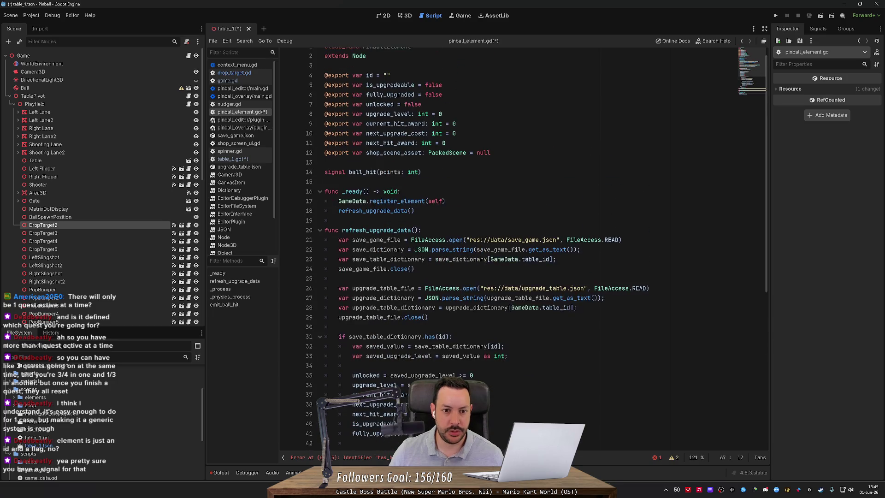
left_click(492, 153)
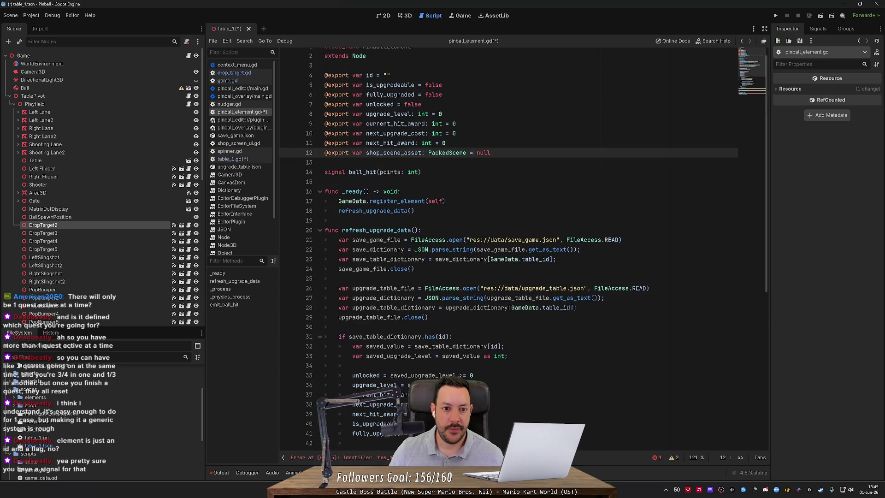
key("Down")
type("@export ")
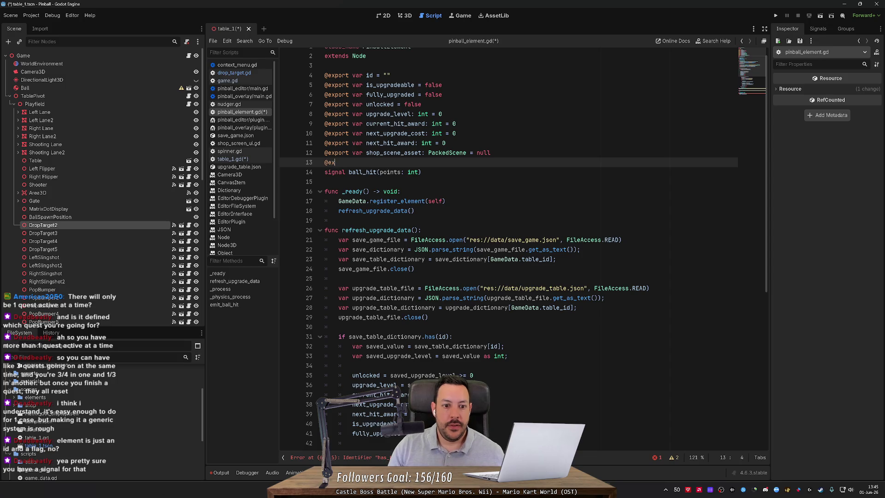
type("var has_been")
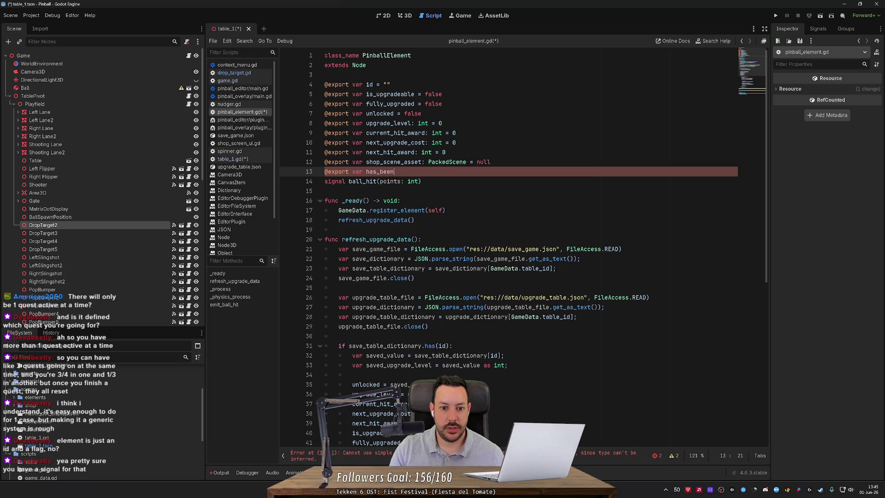
type("_hit: bool = ")
type("fals")
key("Return")
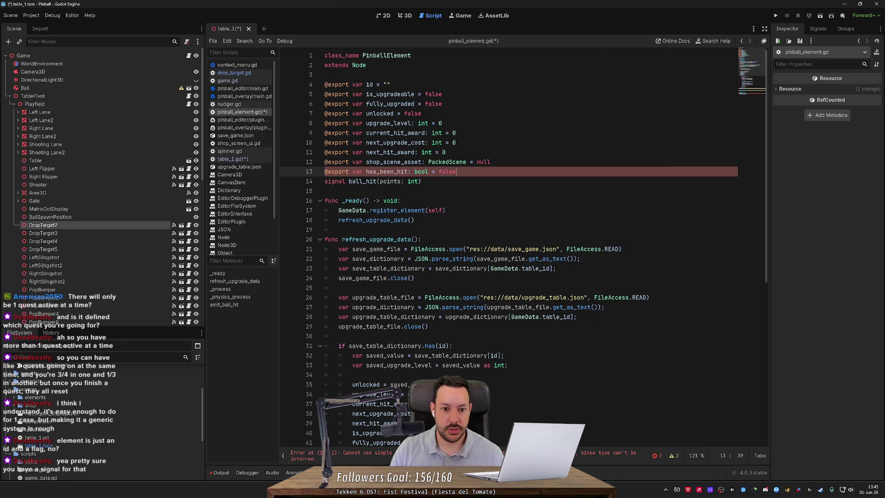
key("Return")
double_click(386, 172)
Step: Add func reset() -> void that sets has_been_hit = false, and save the script
scroll(507, 249, "down", 9)
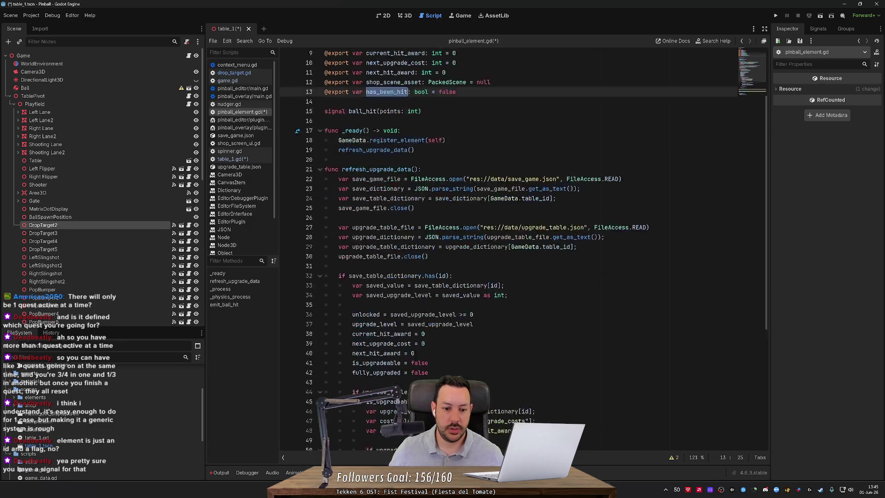
left_click(341, 442)
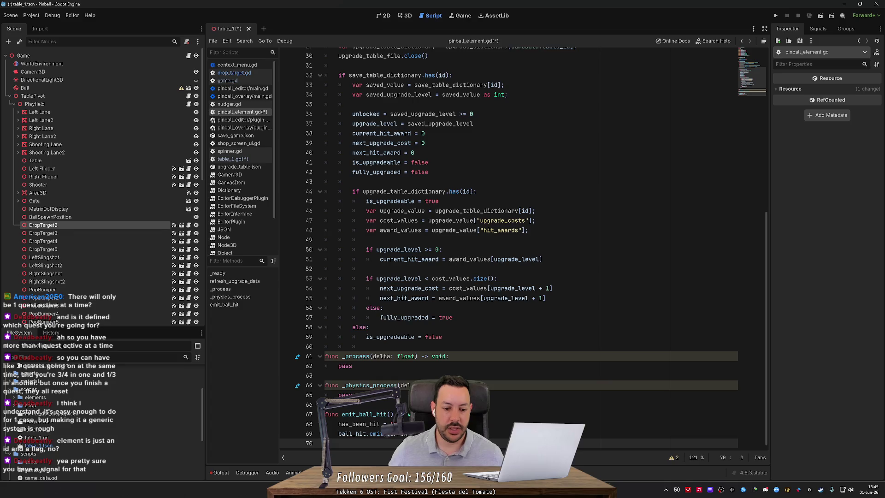
key("Return")
type("func reset() -> v")
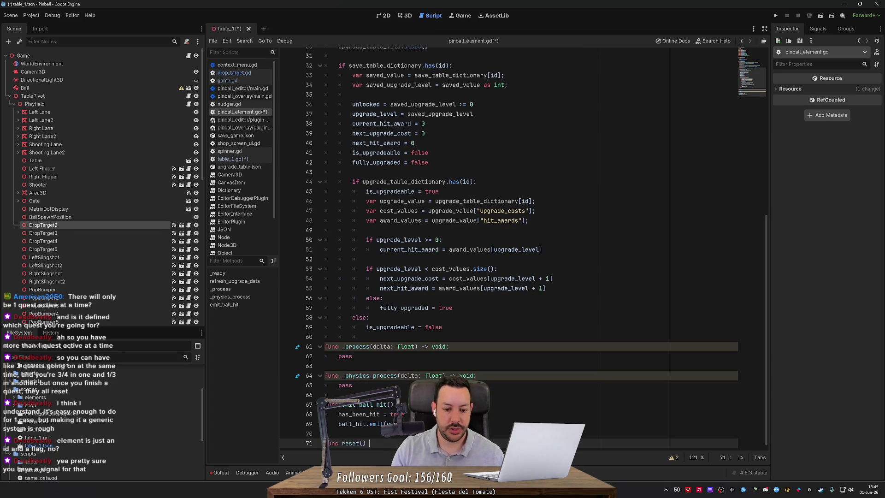
type("oid:")
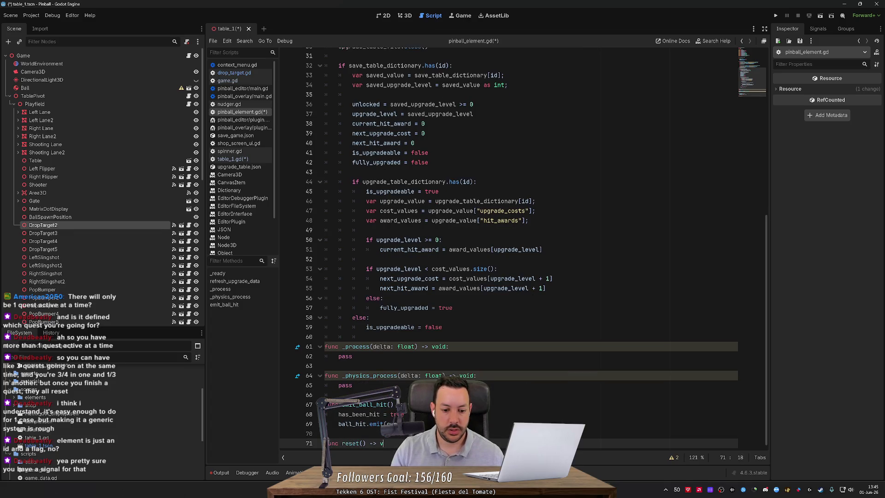
key("Return")
type("has_been_h")
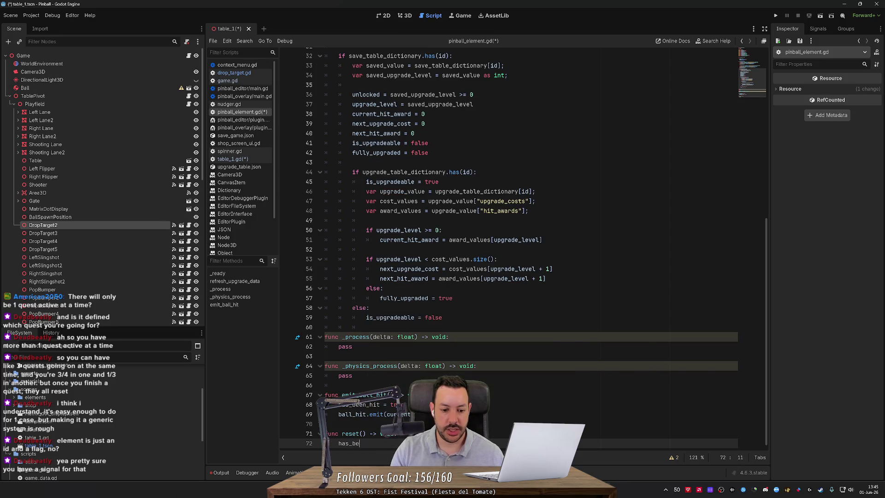
type("it = fals")
type("e")
key("ctrl+s")
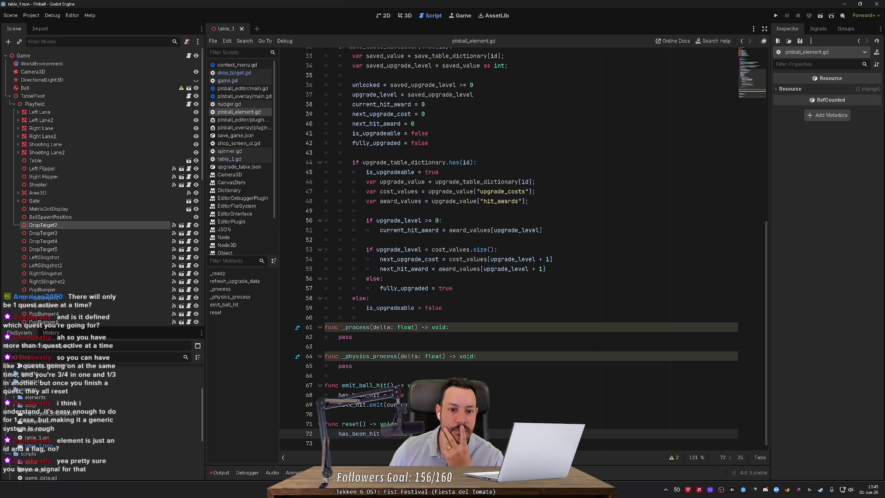
Step: Open table_1.gd and close all other script tabs
left_click(402, 16)
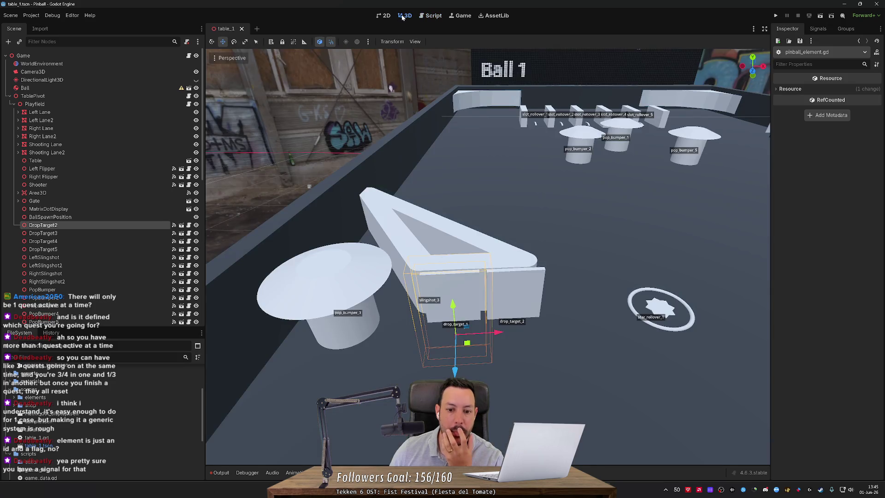
left_click(431, 16)
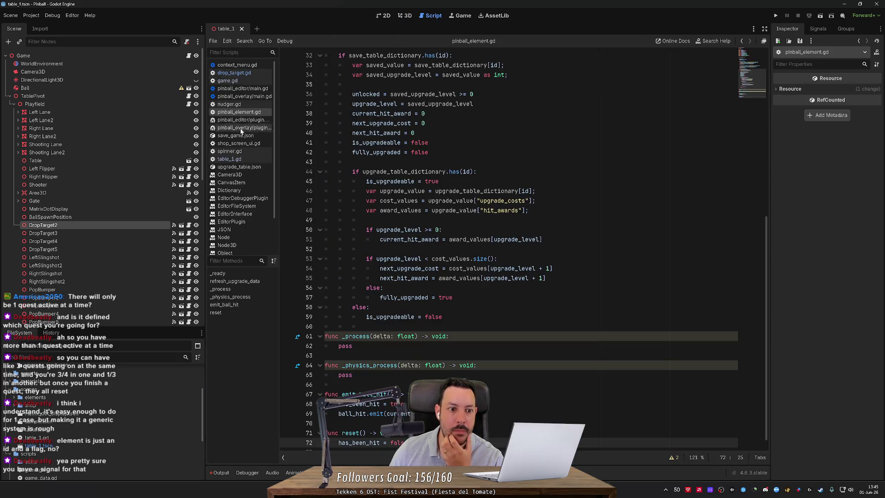
left_click(233, 159)
right_click(243, 161)
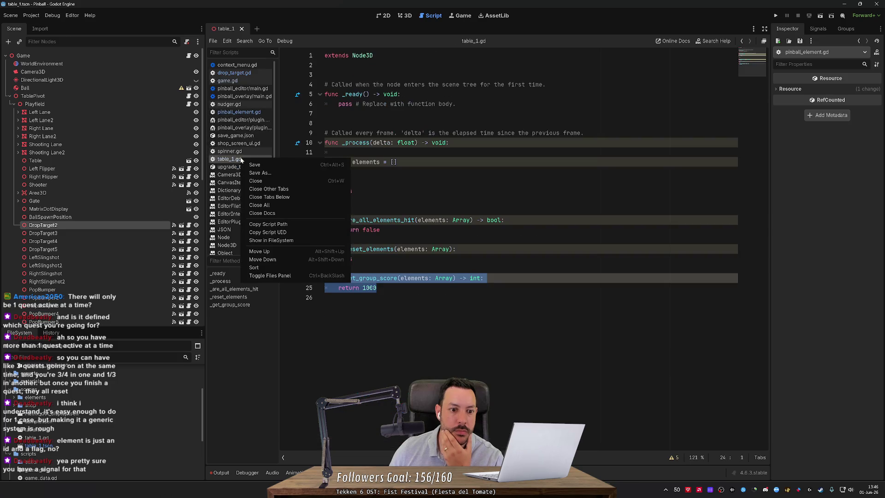
left_click(265, 189)
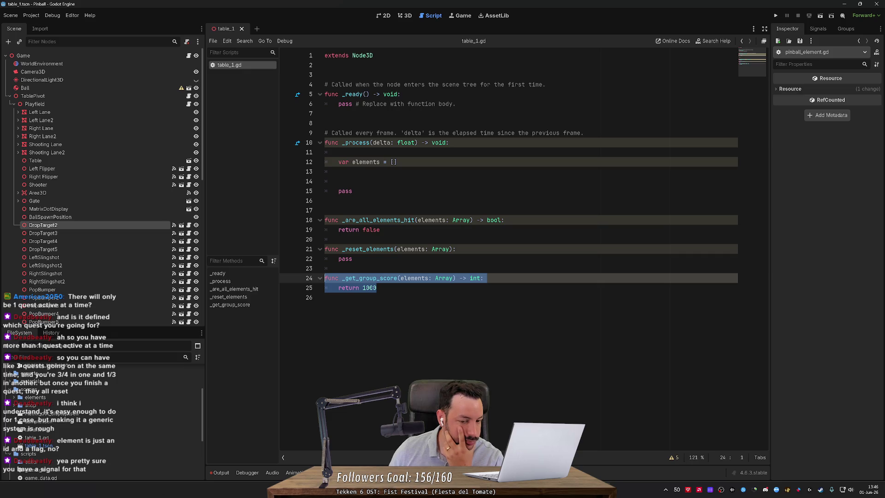
Step: Delete the blank lines in _process, then view the whole table in 3D
left_click(339, 191)
key("shift+Up")
key("shift+Up")
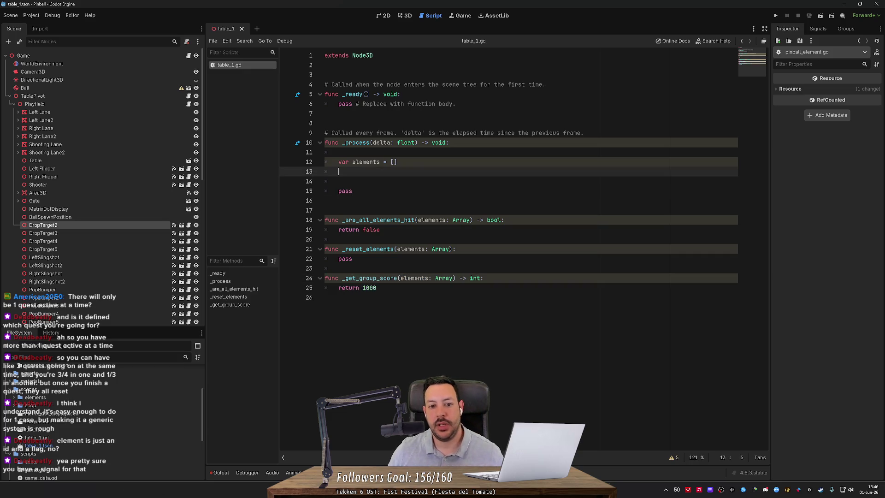
key("BackSpace")
key("Up")
key("Up")
key("ctrl+shift+k")
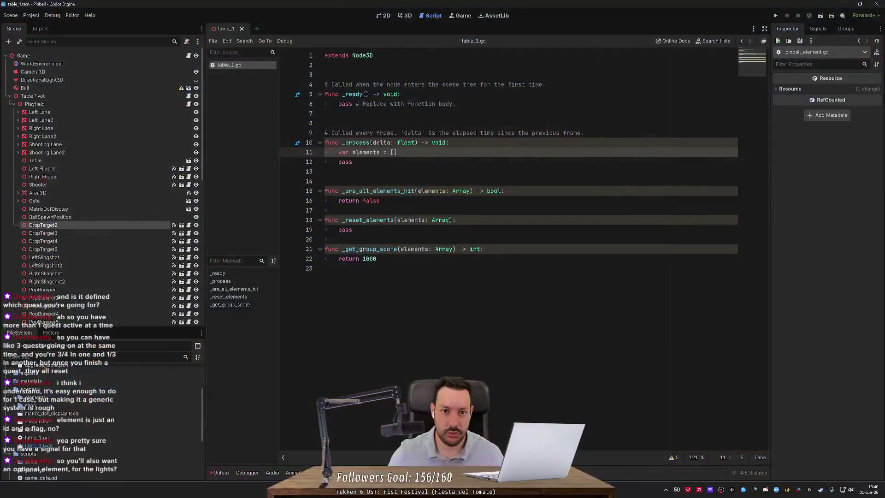
left_click(404, 15)
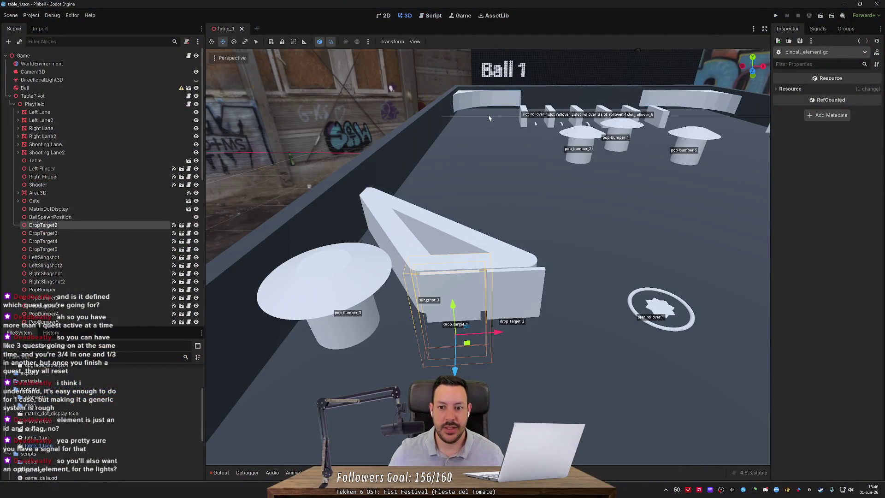
left_click_drag(483, 155, 483, 155)
Step: In Firefox, open the Pinside 1960 Gottlieb Flipper photo in a new tab at full size
key("alt+Tab")
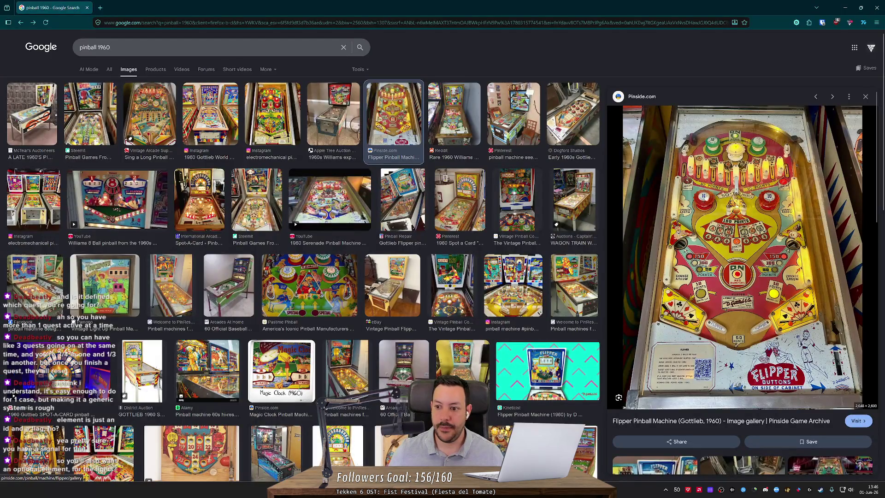
right_click(732, 192)
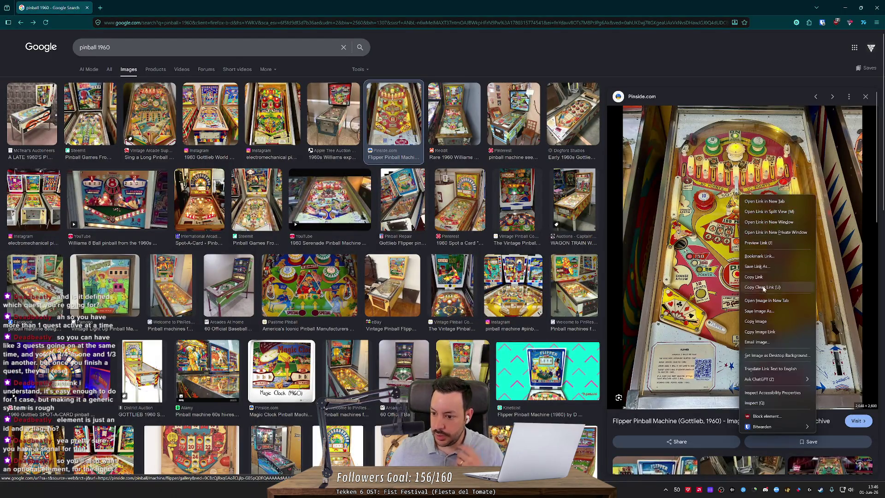
left_click(770, 302)
left_click(134, 8)
left_click(316, 215)
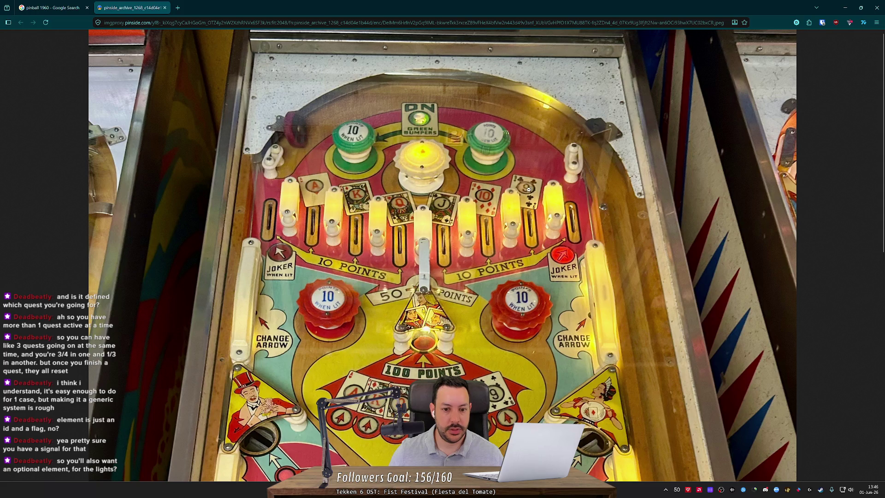
scroll(465, 221, "down", 1)
scroll(330, 237, "up", 1)
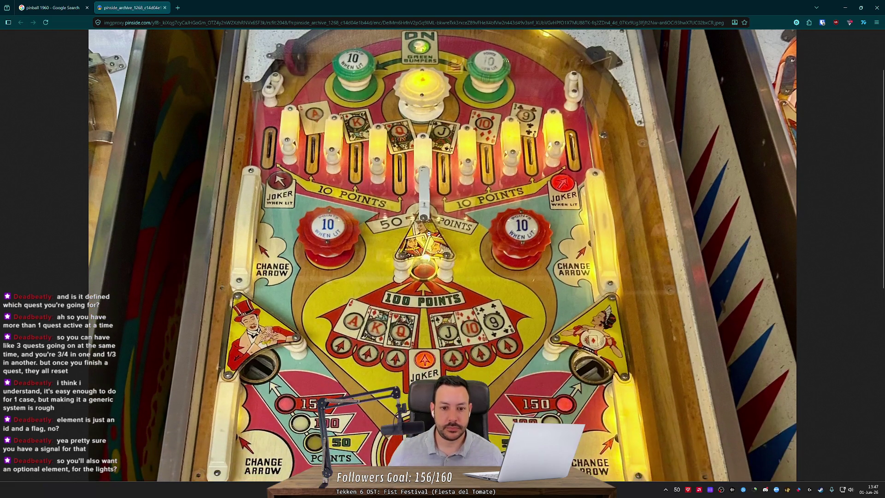
Step: Back in Godot, pan and zoom the 3D viewport around the table's rollover area
key("alt+Tab")
scroll(436, 264, "up", 5)
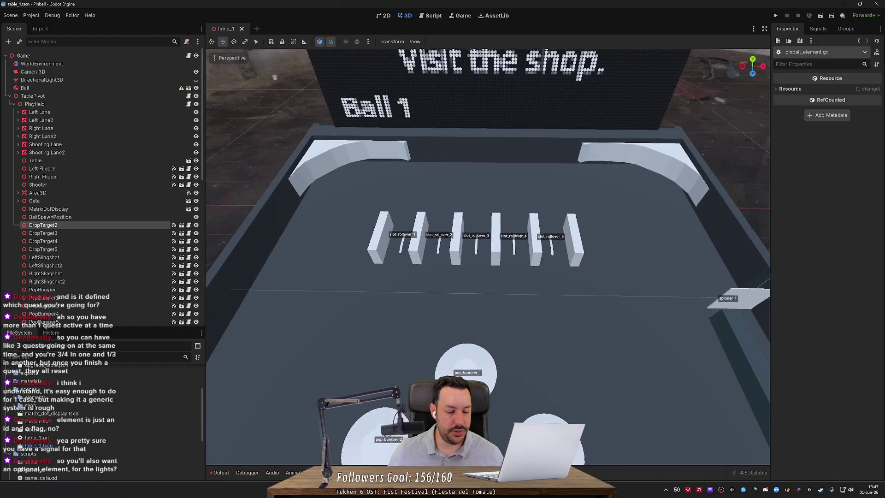
key("d")
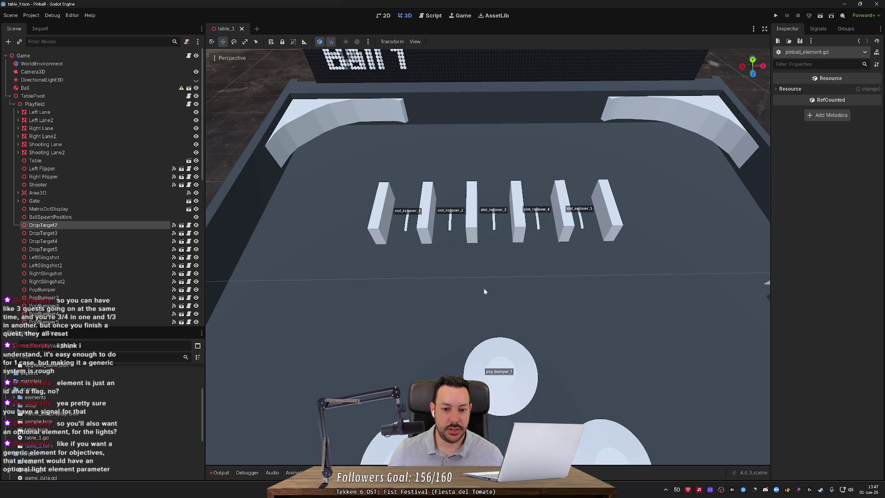
scroll(582, 269, "down", 5)
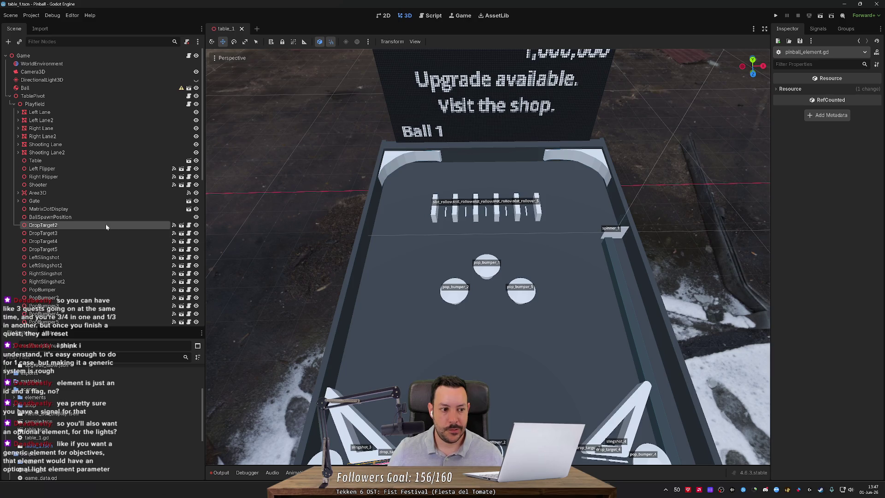
scroll(210, 246, "up", 2)
scroll(488, 257, "up", 2)
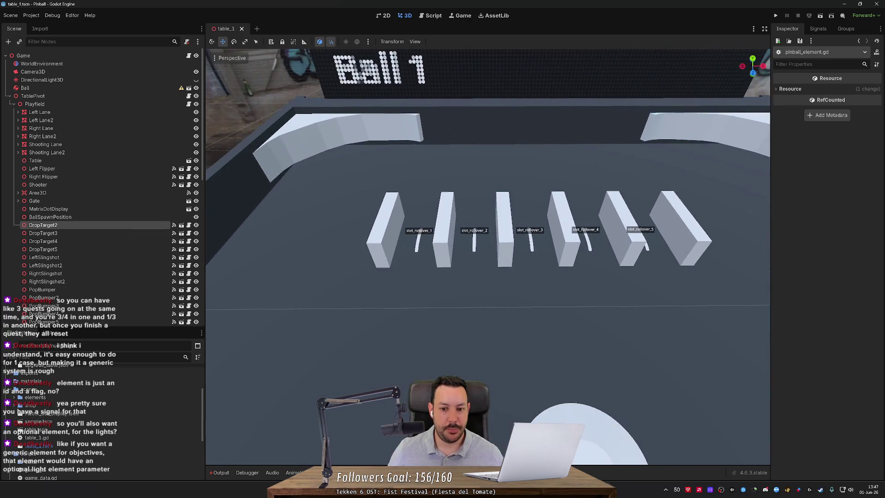
scroll(488, 257, "down", 4)
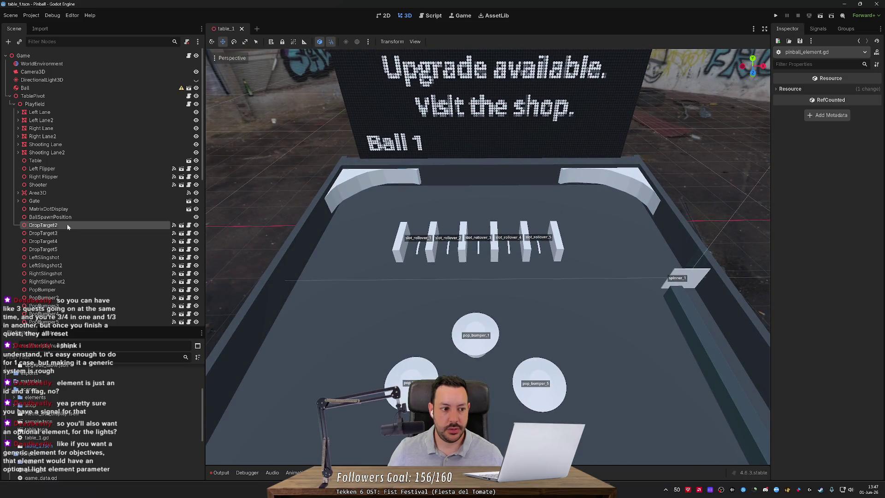
Step: Frame DropTarget2 and nudge it slightly along its Z axis
key("f")
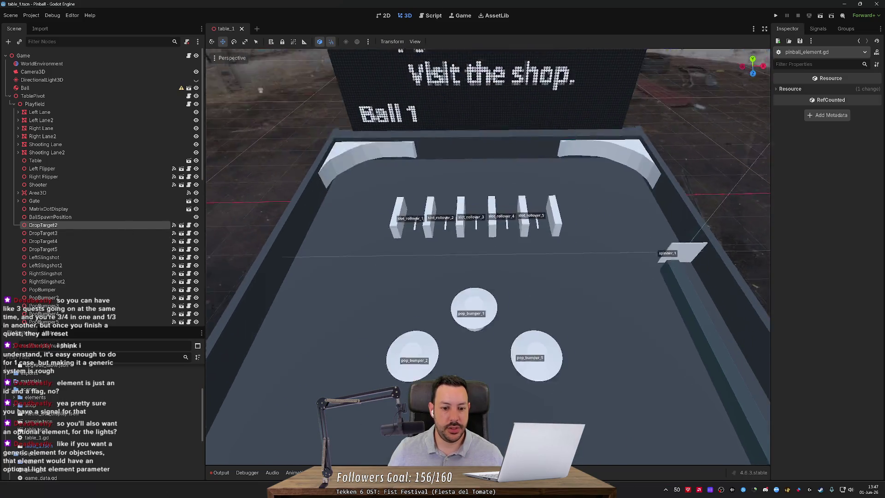
scroll(496, 298, "up", 3)
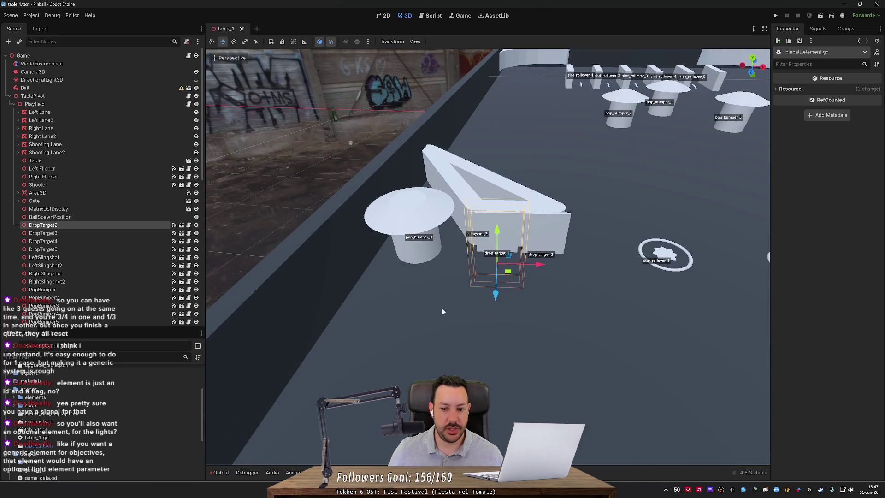
left_click_drag(496, 297, 496, 300)
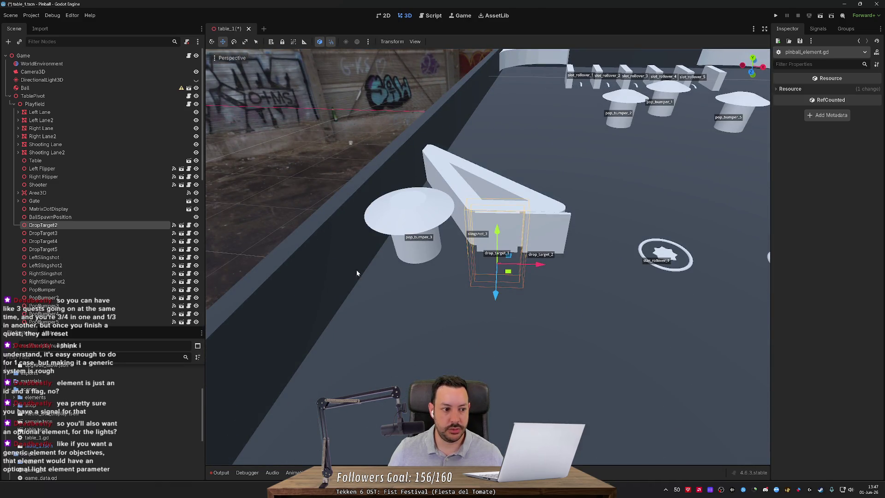
left_click_drag(257, 245, 138, 230)
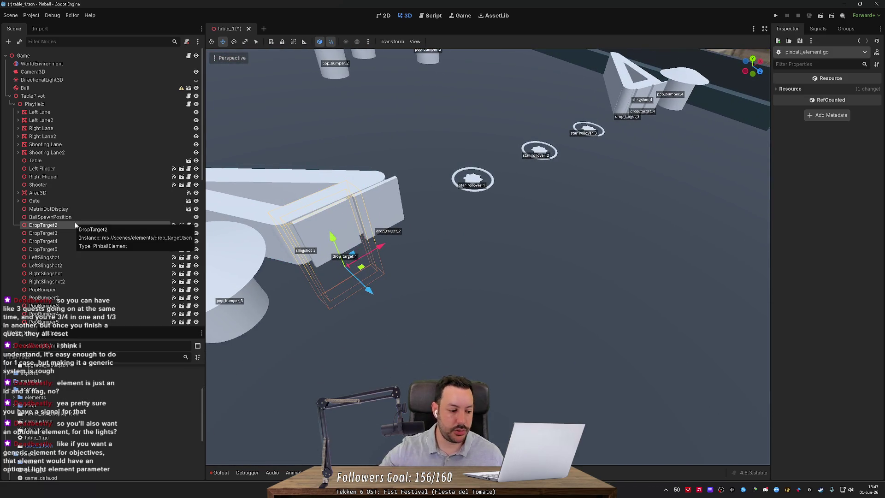
left_click_drag(369, 277, 478, 317)
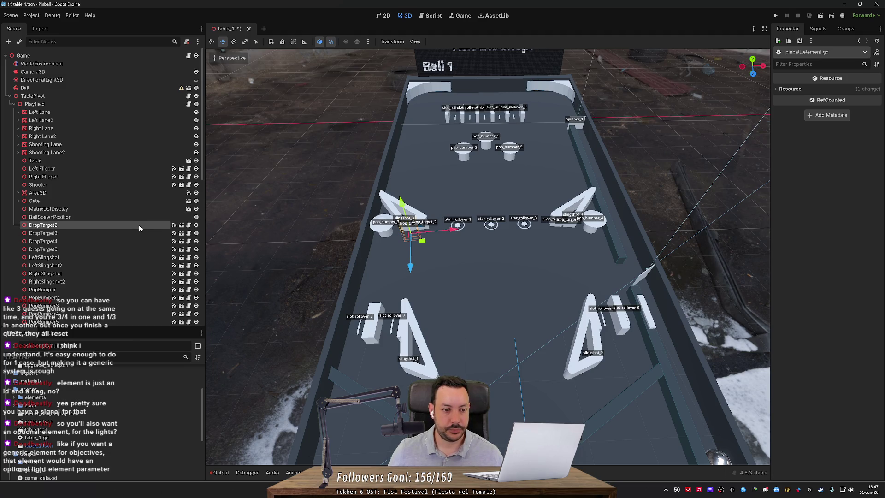
left_click(431, 17)
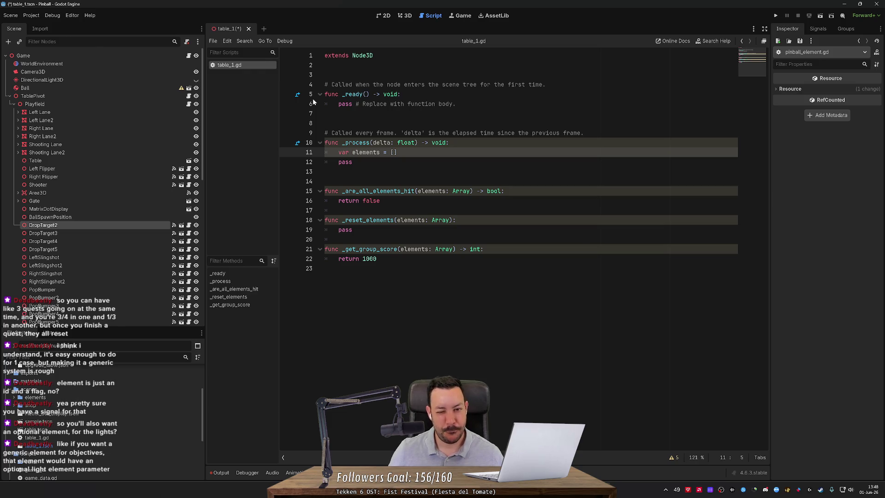
Step: Open pinball_element.gd from the scripts folder in the FileSystem dock
scroll(127, 416, "down", 3)
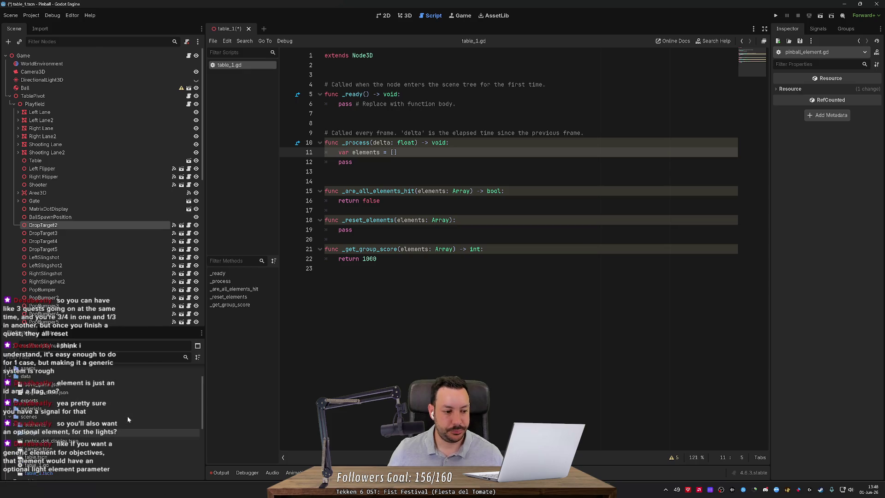
scroll(126, 419, "down", 5)
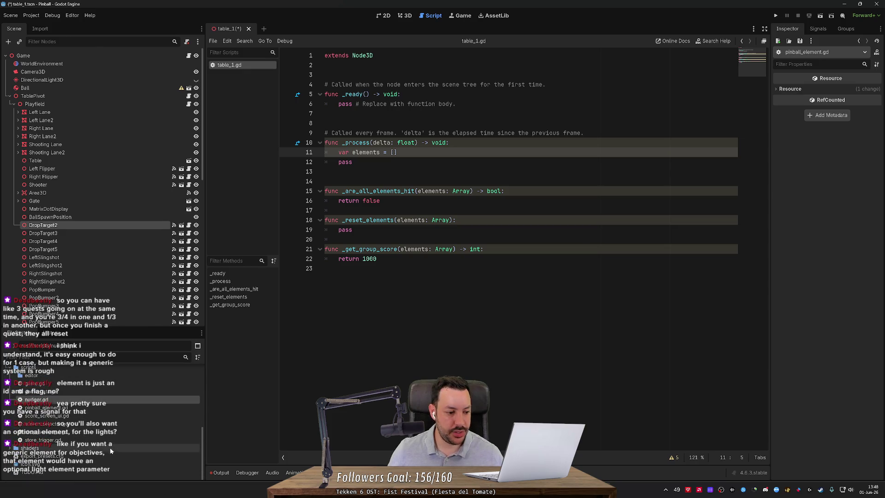
double_click(106, 408)
scroll(521, 249, "up", 10)
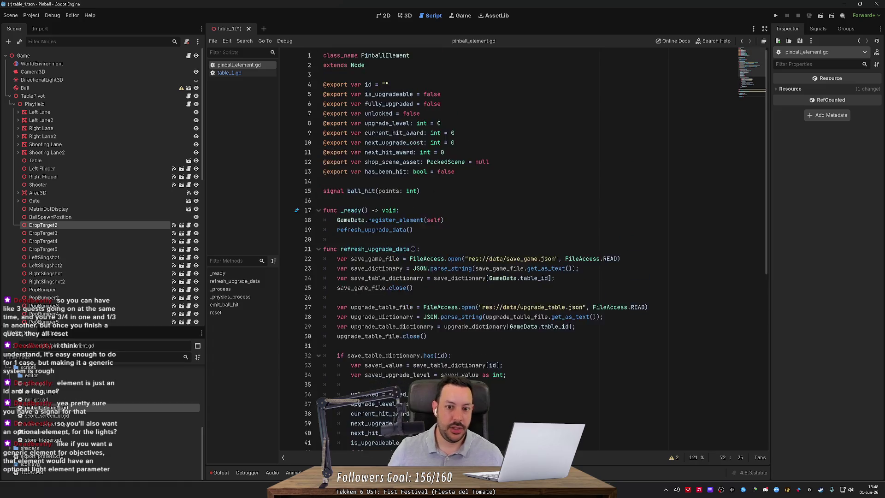